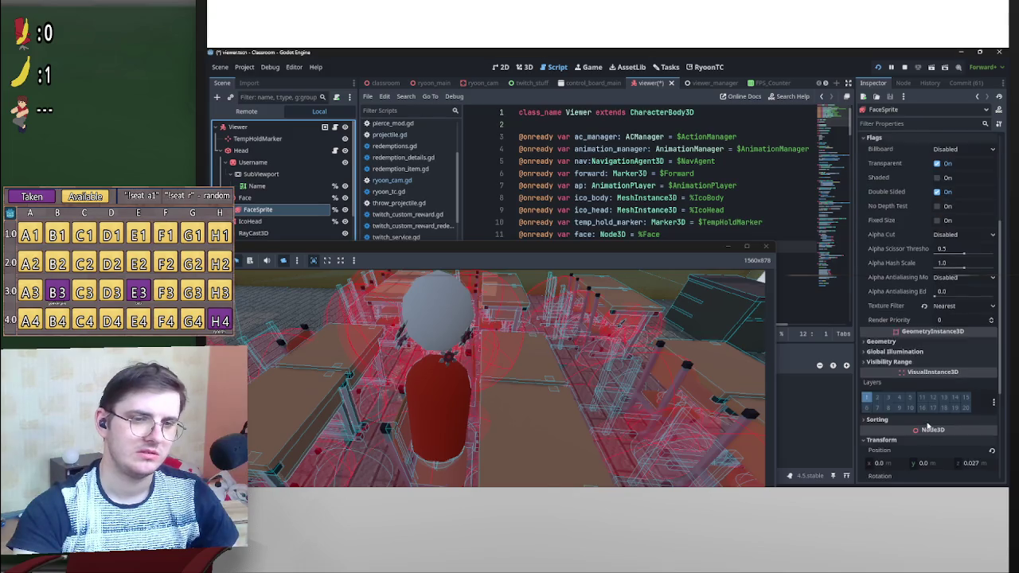
- Select the IcoBody mesh and set its VisualInstance3D Sorting Offset to 0.5
click(923, 333)
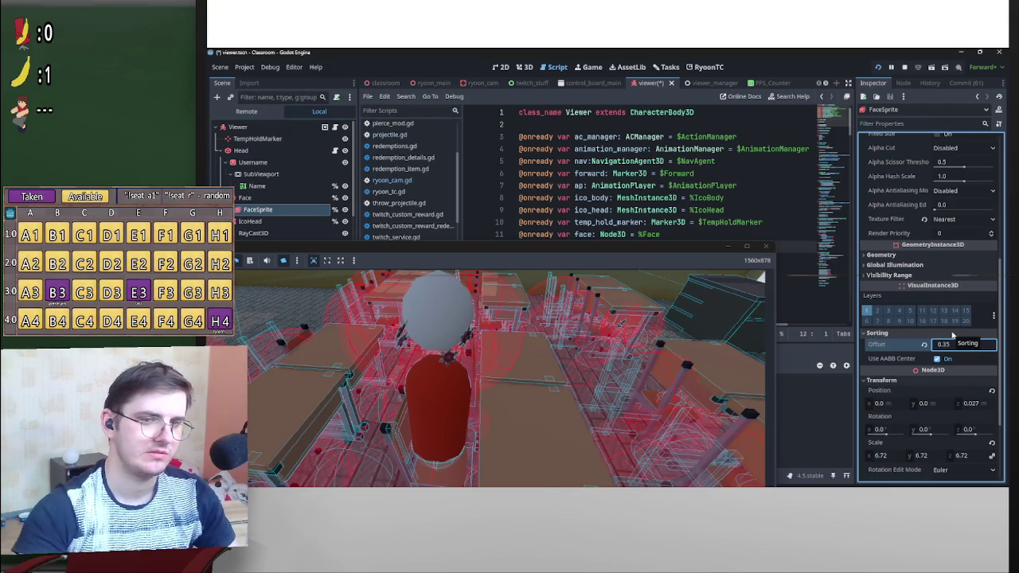
mouse_move(609, 251)
mouse_down()
mouse_move(661, 294)
mouse_move(655, 303)
mouse_move(660, 295)
mouse_up()
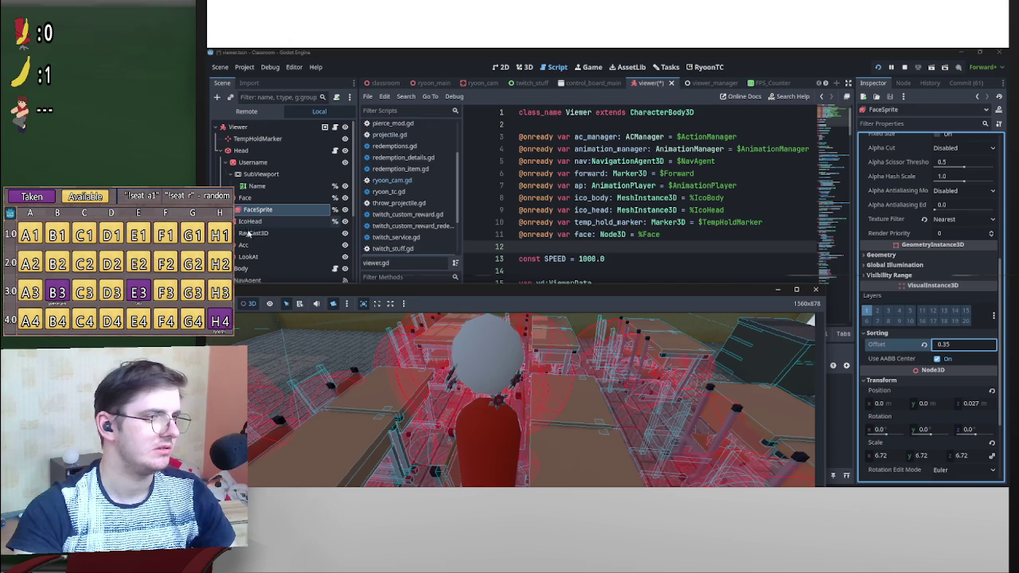
scroll(249, 265, down, 1)
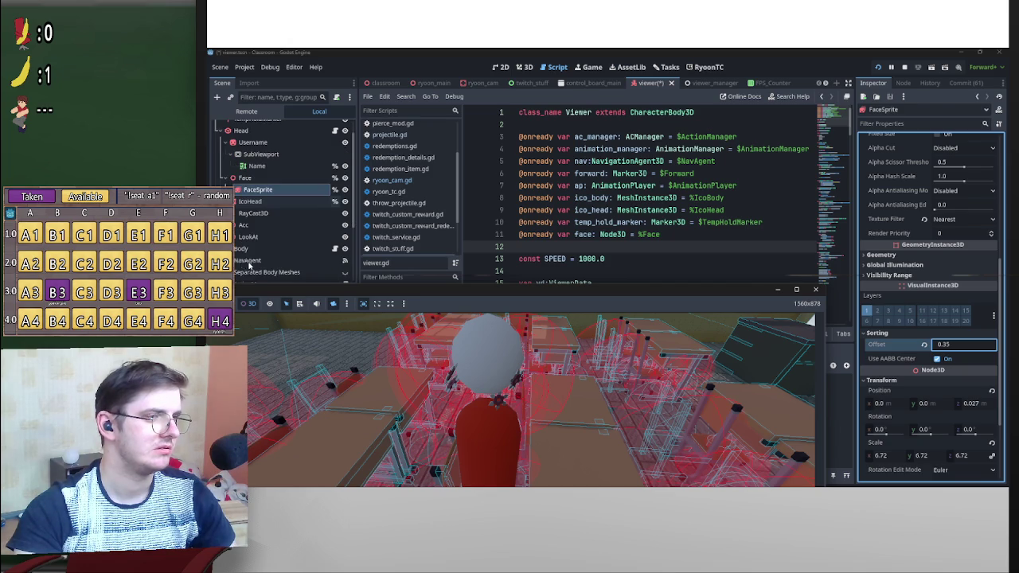
scroll(271, 239, down, 1)
click(251, 239)
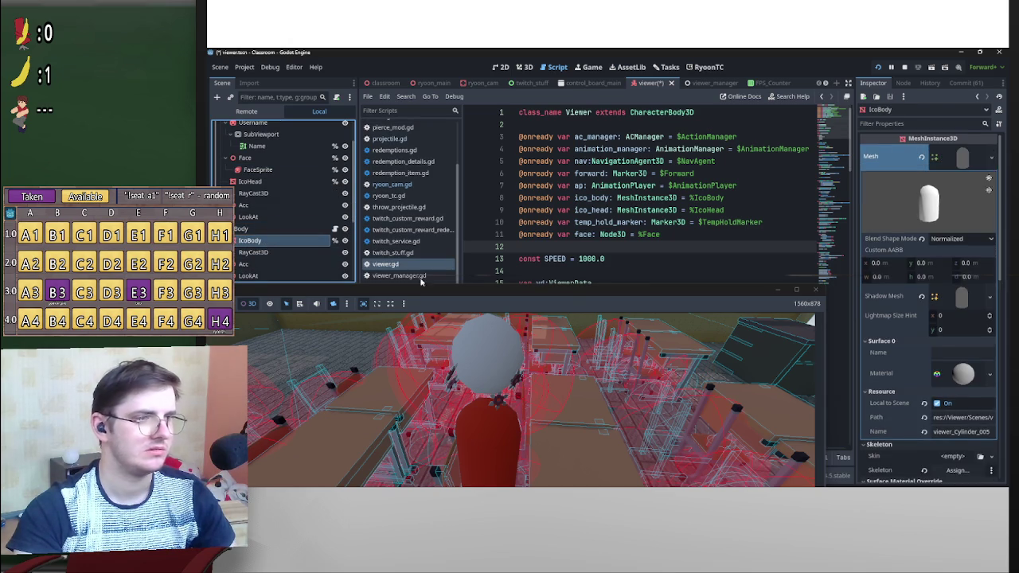
scroll(931, 398, down, 3)
scroll(929, 396, down, 2)
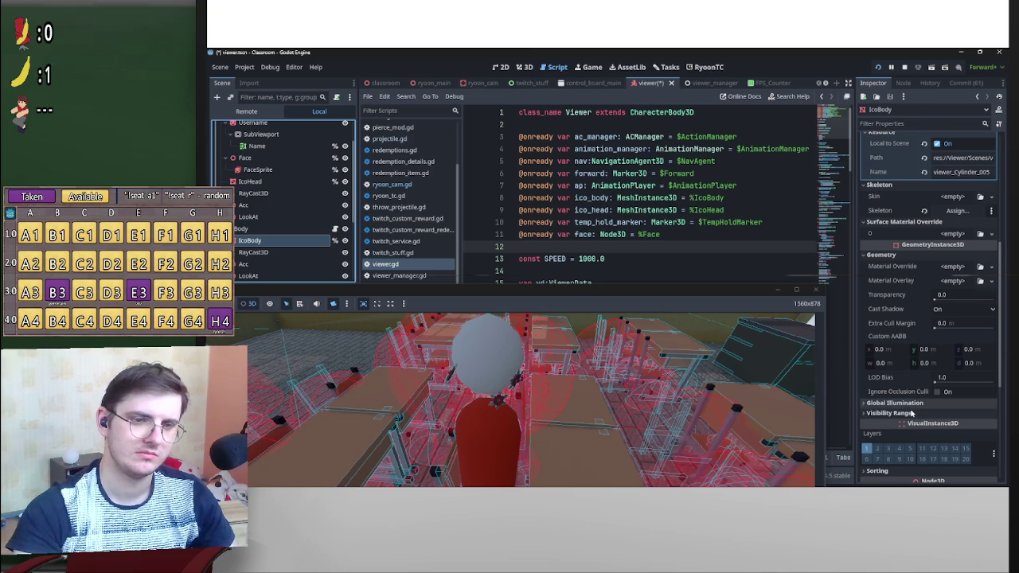
scroll(907, 418, down, 2)
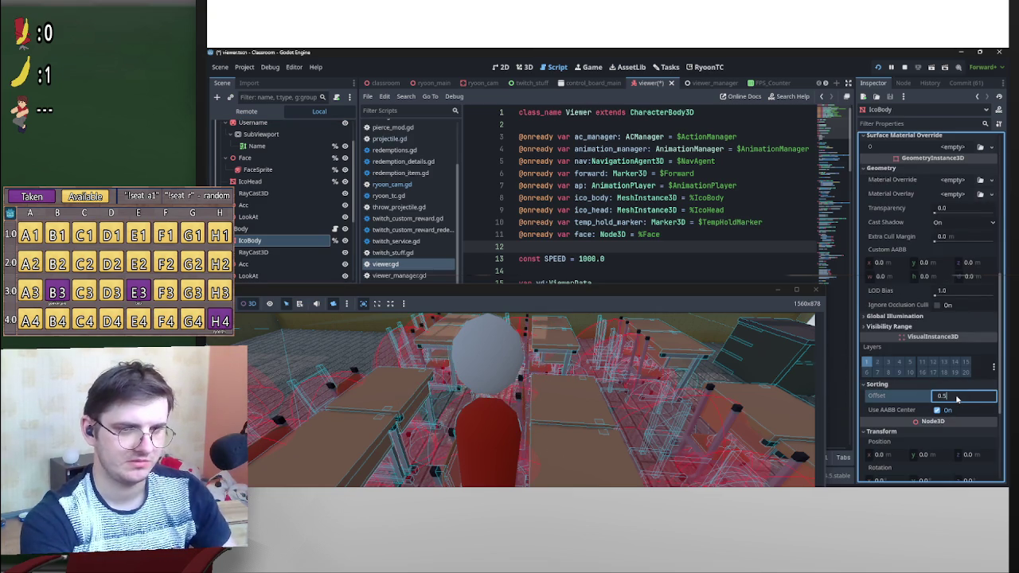
drag(697, 301, 692, 140)
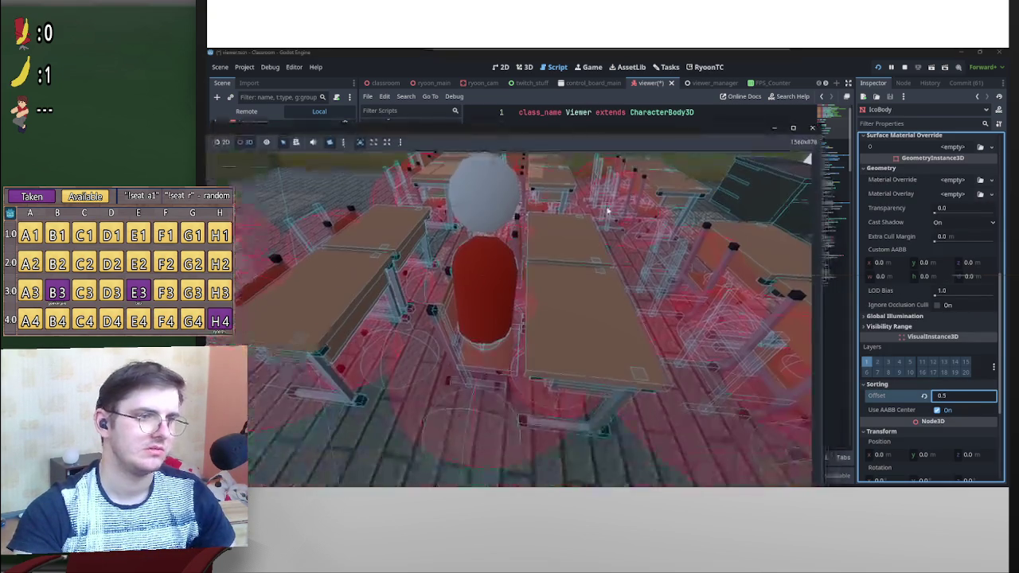
- Confirm the IcoBody offset value and pick the character's head in the running game
click(959, 394)
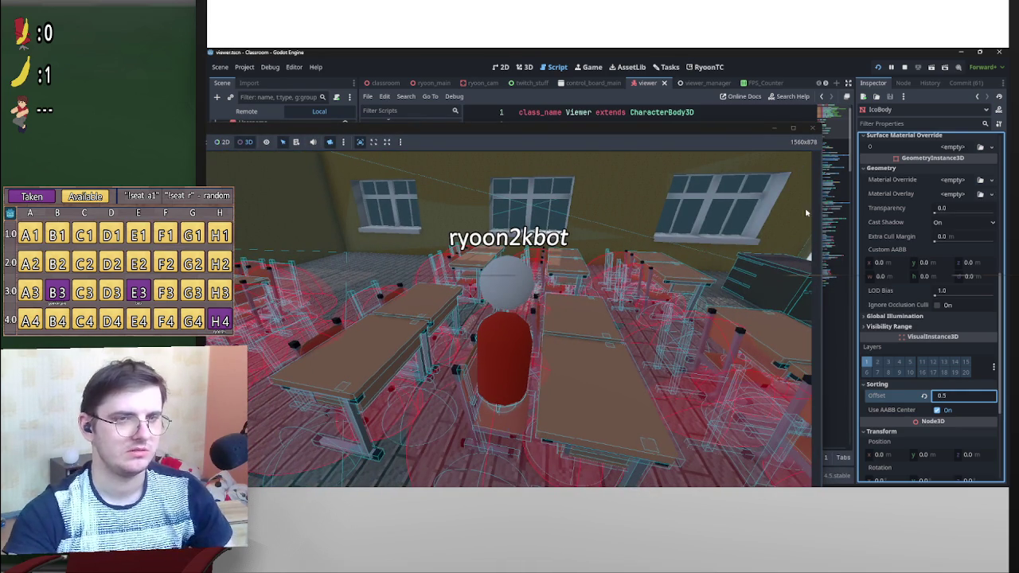
click(681, 133)
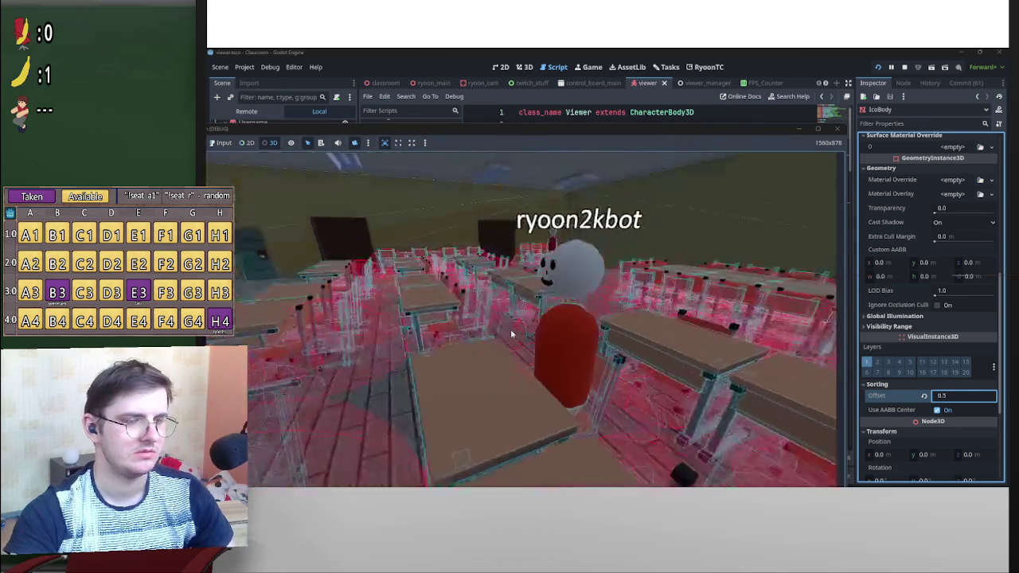
drag(327, 129, 428, 133)
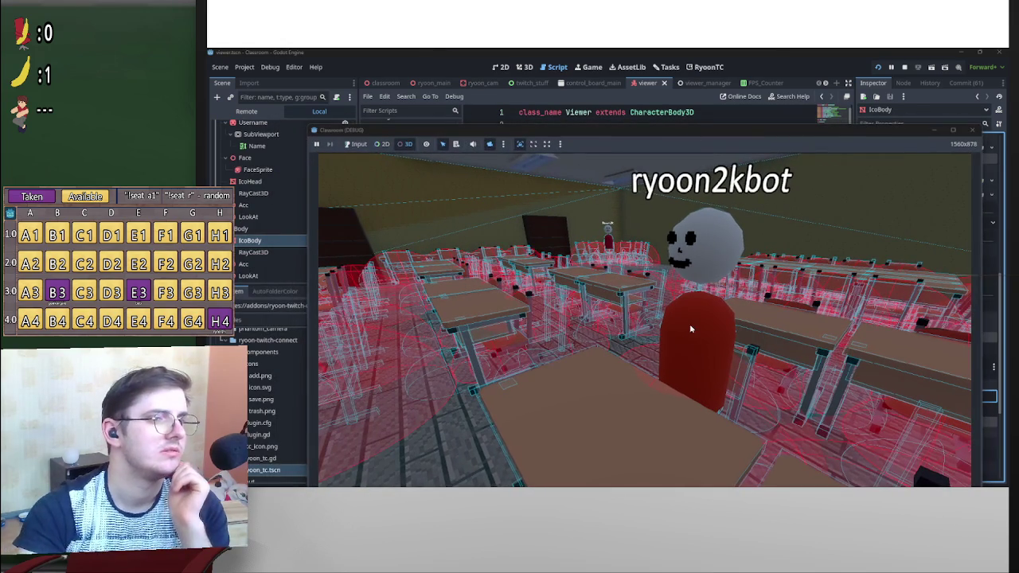
click(709, 334)
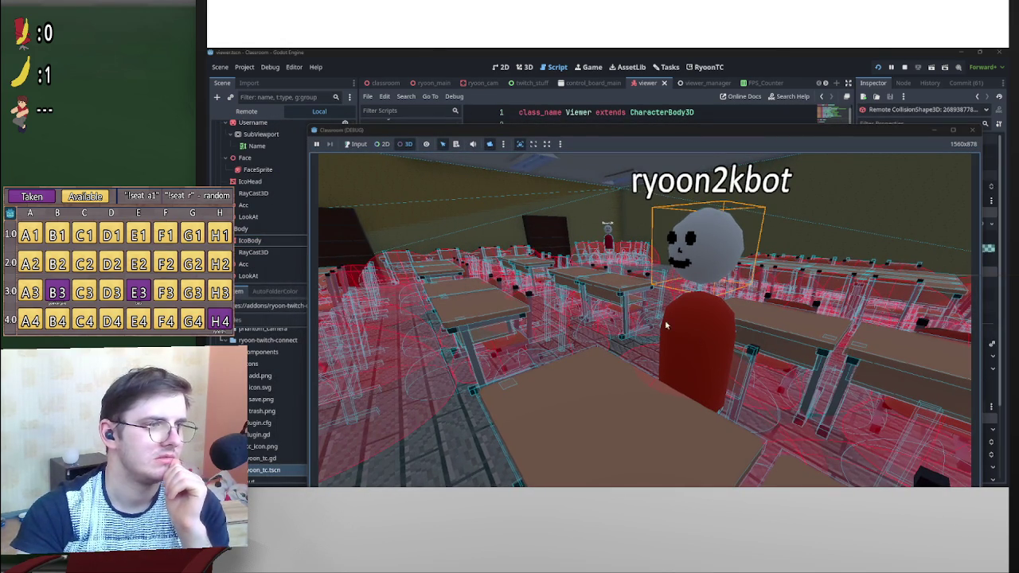
- Inspect the live IcoBody, IcoHead and FaceSprite nodes, ending on the remote IcoBody
click(243, 242)
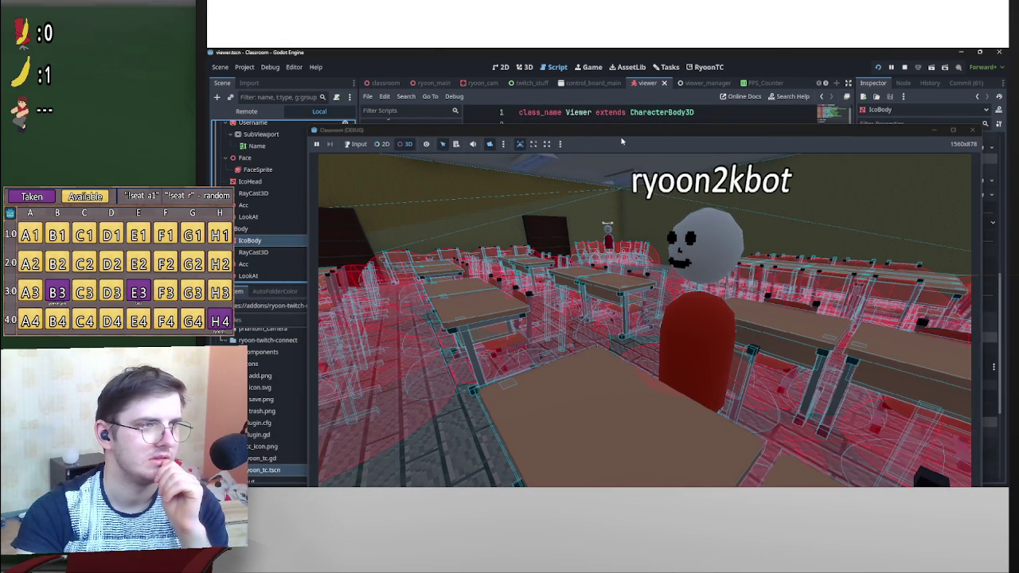
click(712, 337)
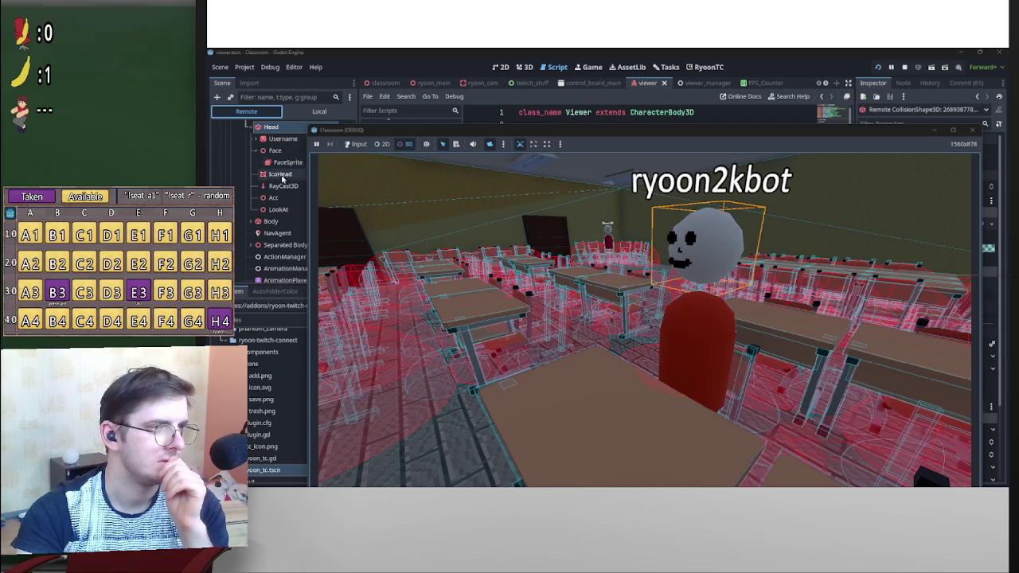
click(280, 175)
drag(697, 137, 519, 128)
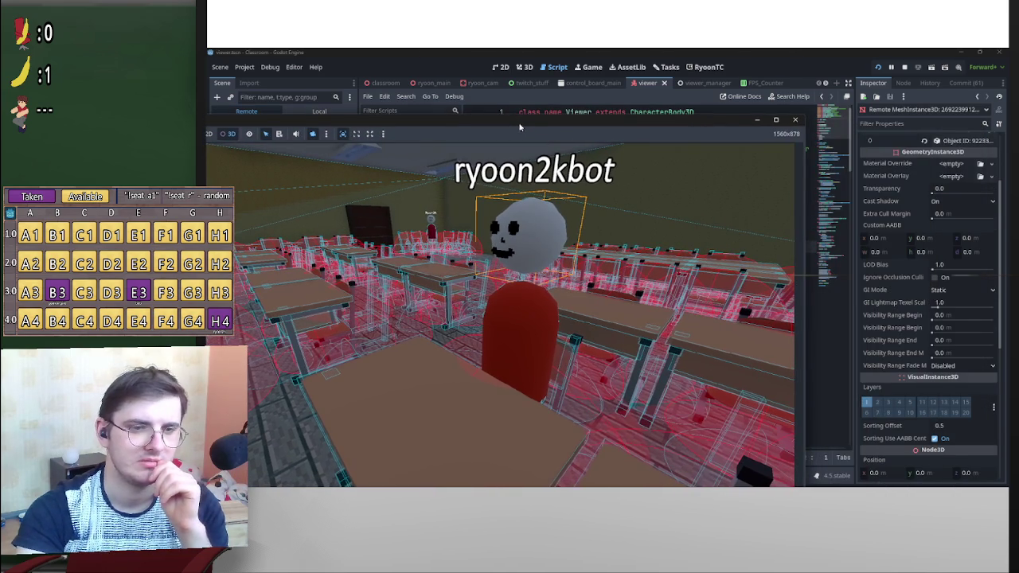
click(300, 163)
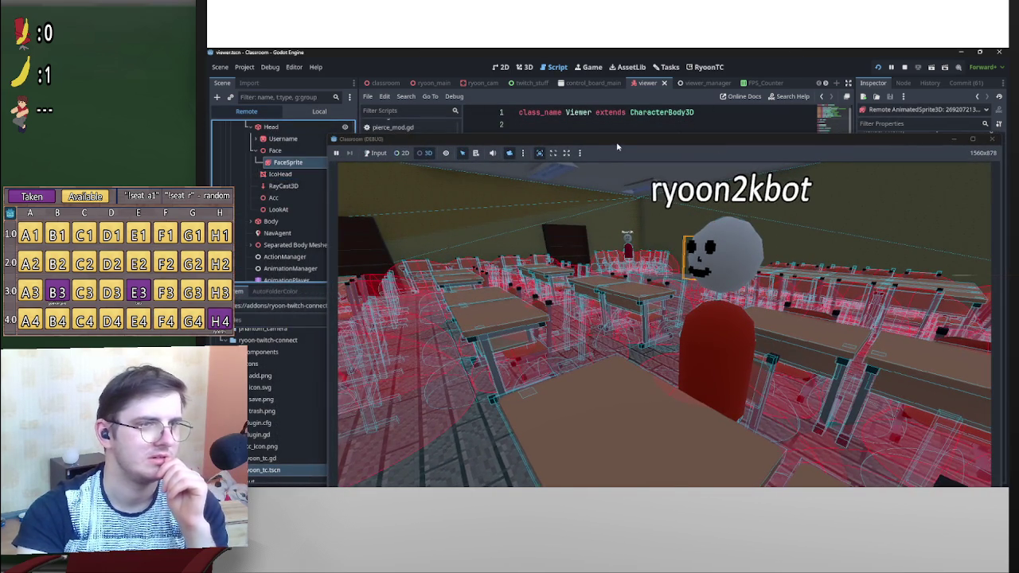
drag(619, 144, 394, 137)
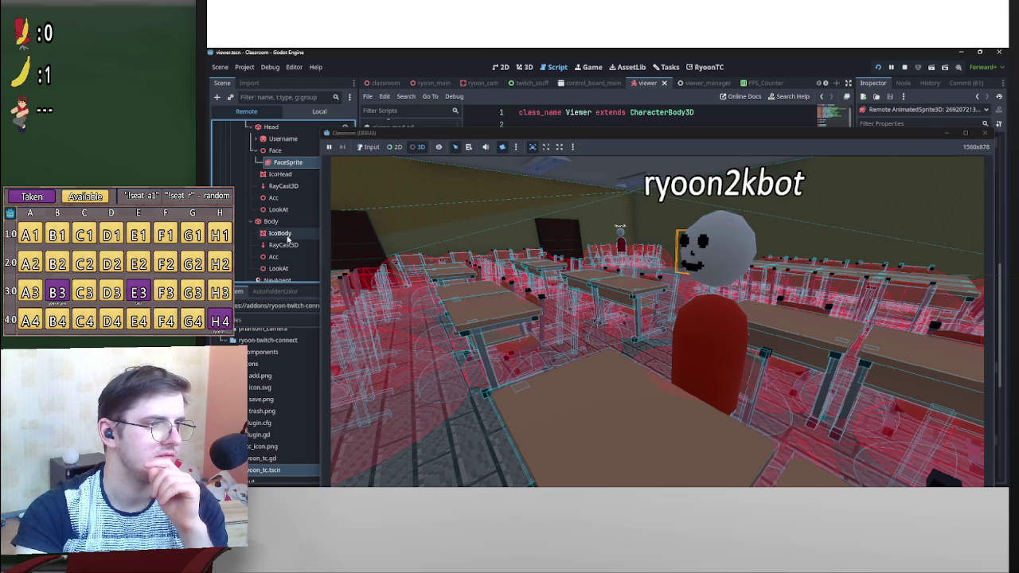
click(287, 234)
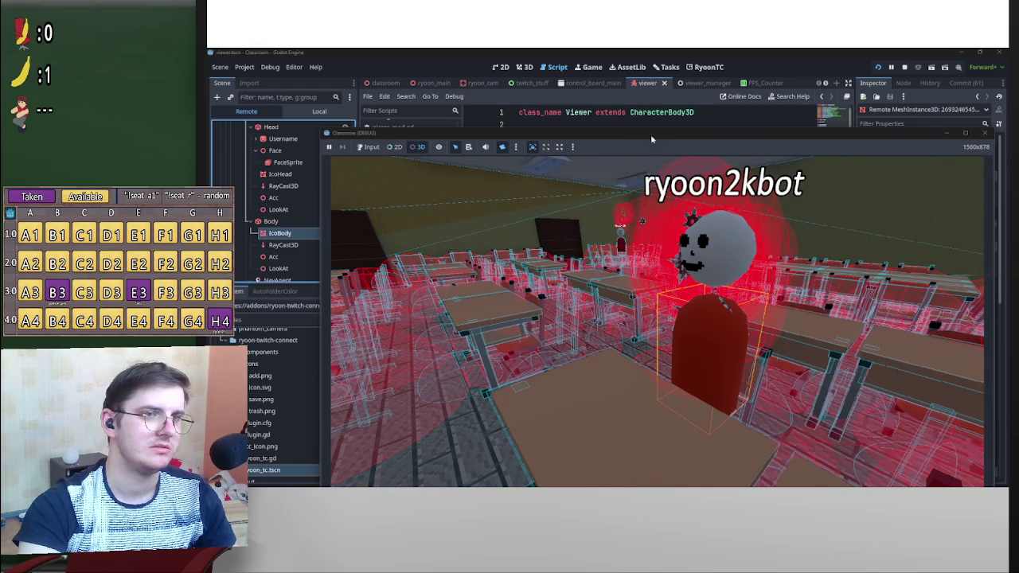
- Show the live IcoBody's Sorting Offset and move the game camera above the red character
drag(650, 139, 459, 143)
scroll(929, 351, down, 5)
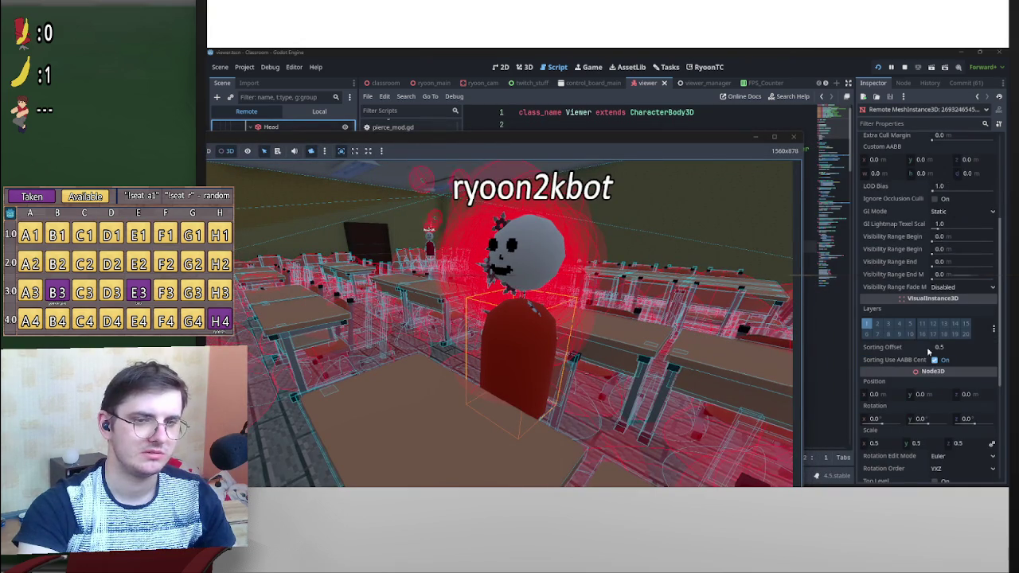
click(466, 342)
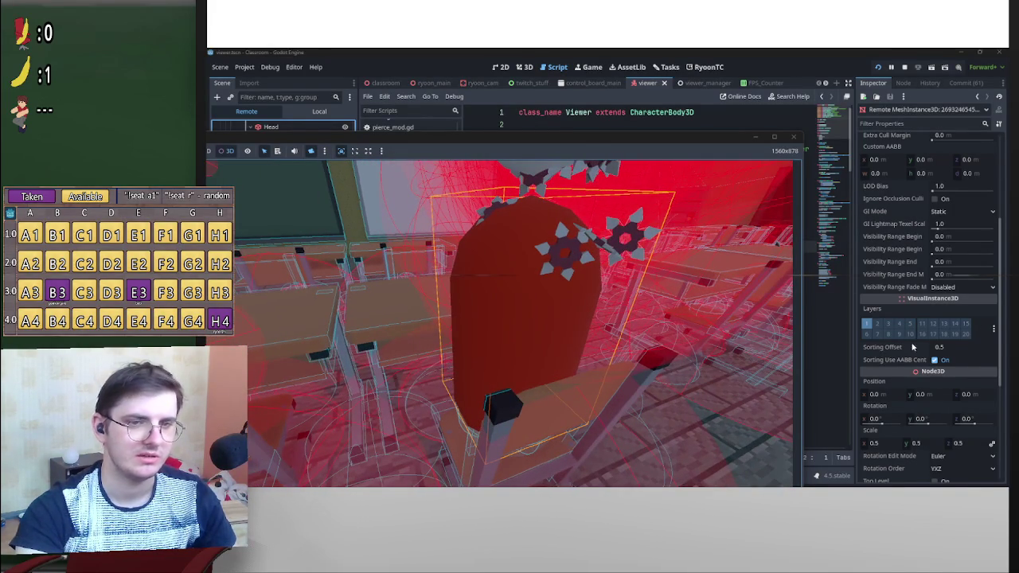
click(974, 350)
text(1)
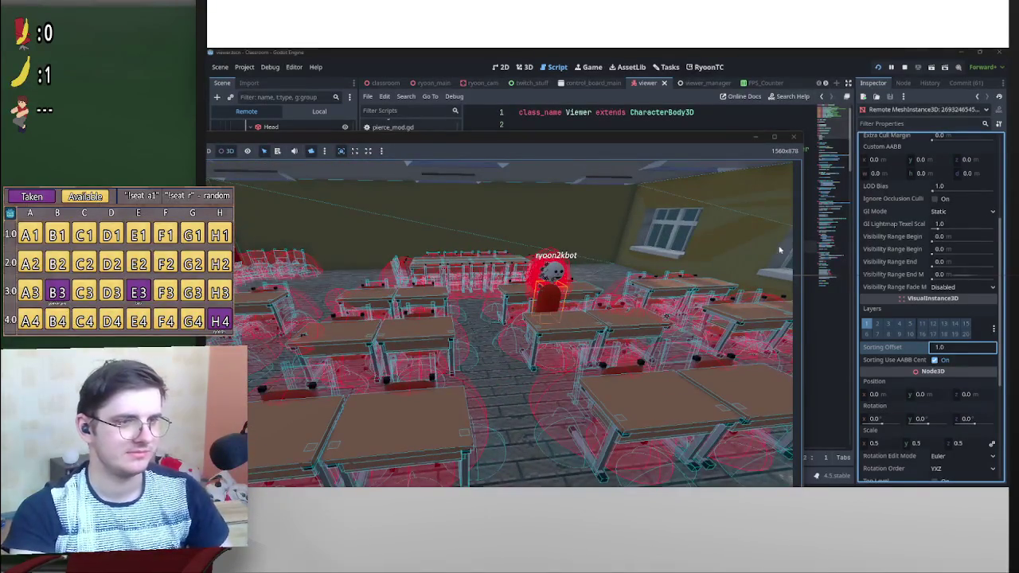
- Stop the running game and return to the classroom scene's Rewards scripts
click(794, 138)
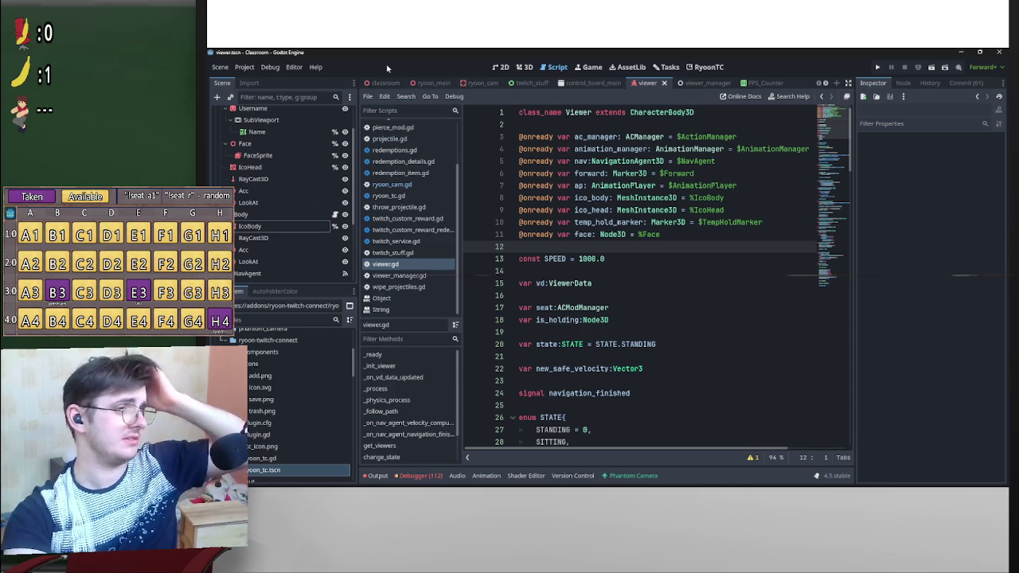
click(384, 83)
scroll(287, 230, down, 3)
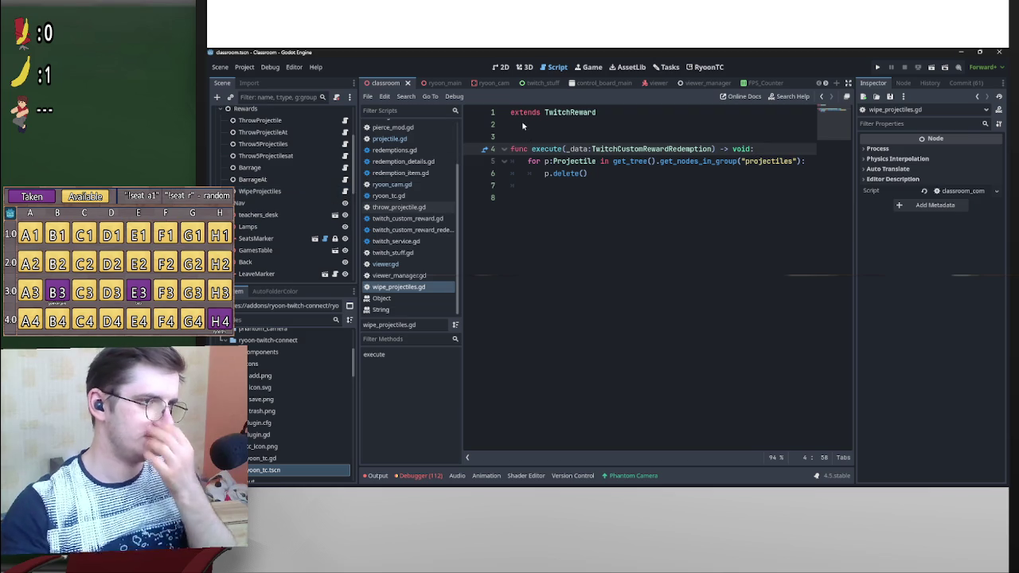
- Enter class_name WipeProjectiles on line 1 and delete the extra blank line
click(514, 114)
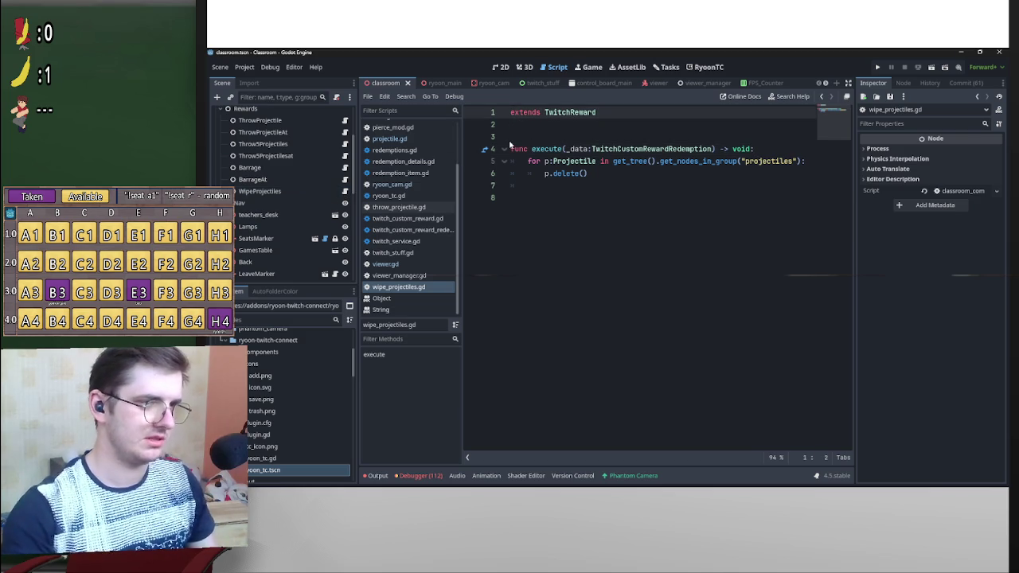
text(class_name)
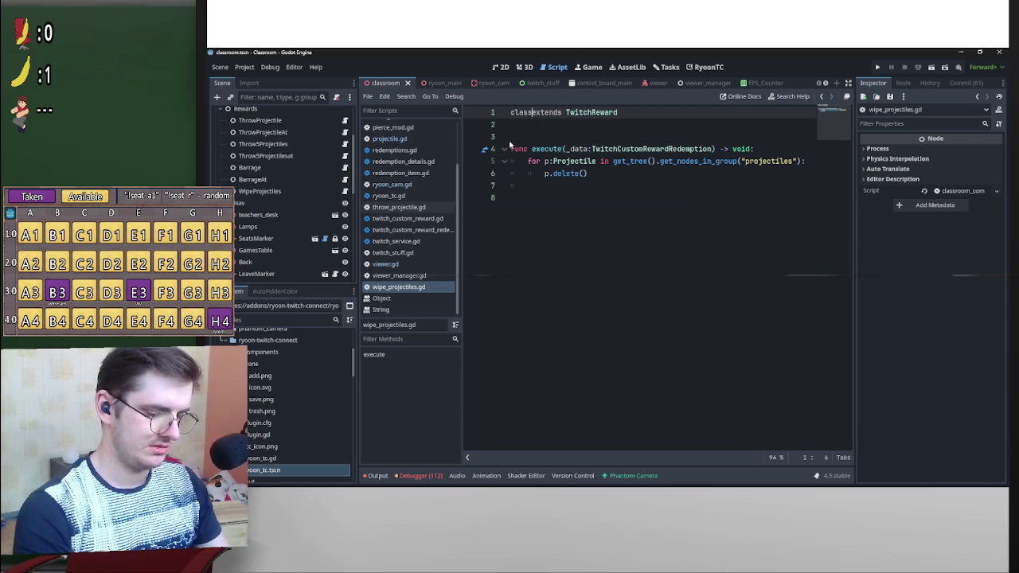
text( WipeP)
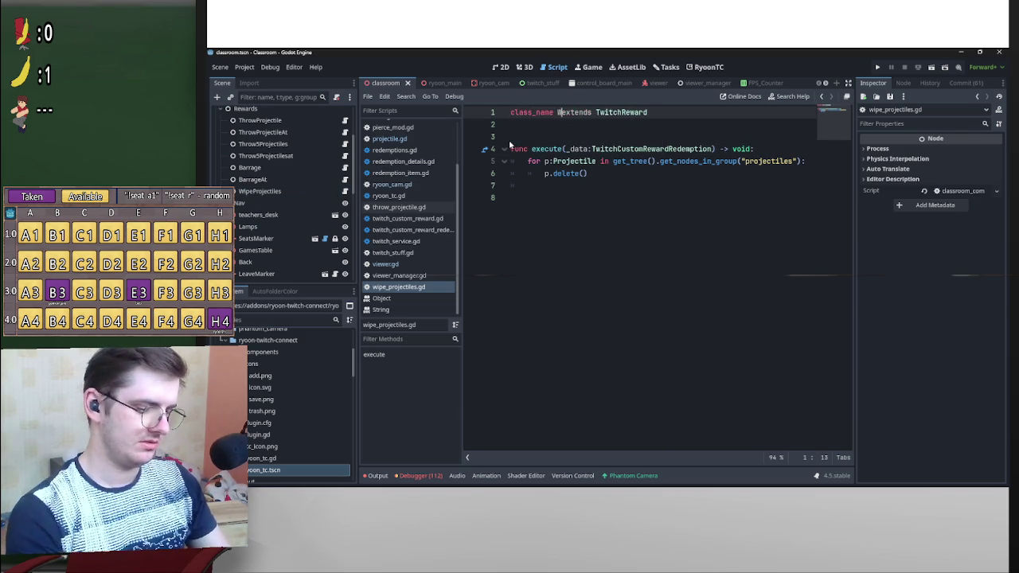
text(rojec)
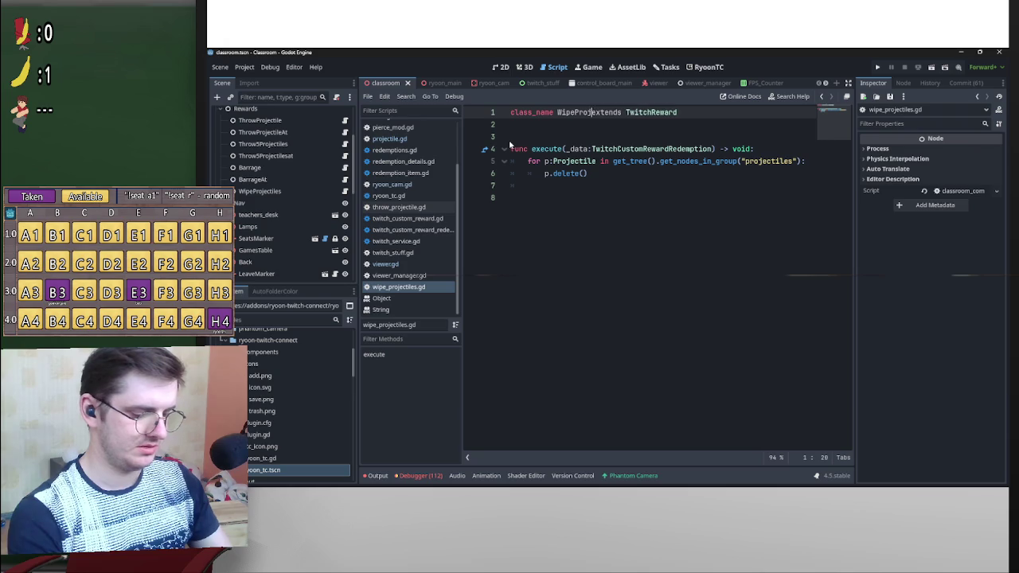
text(tiles e)
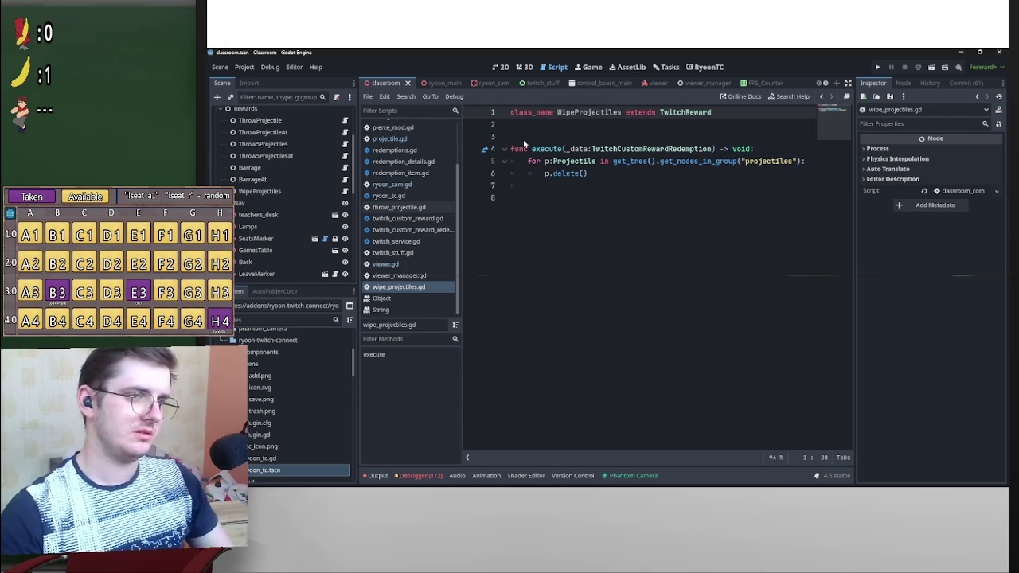
click(521, 141)
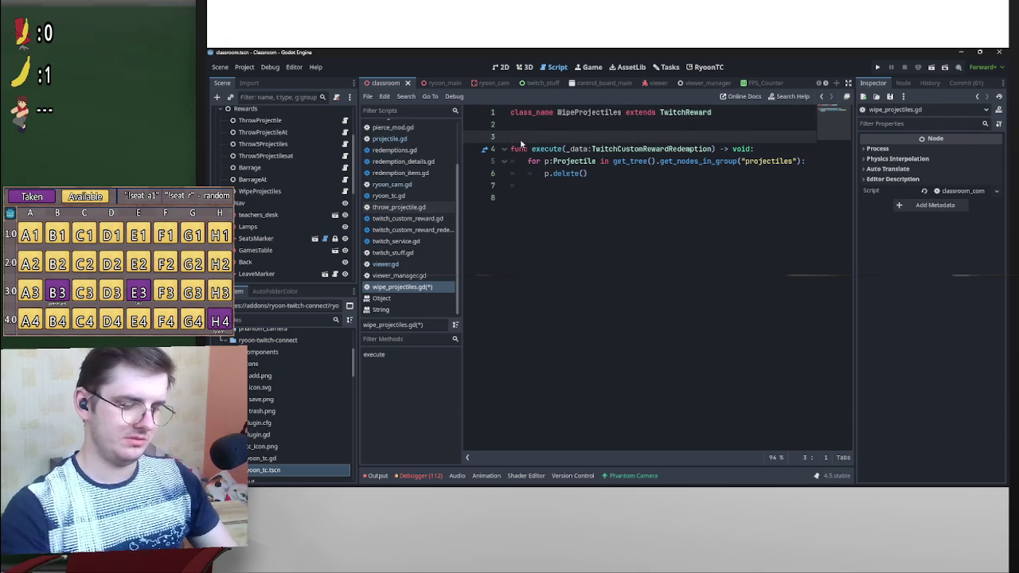
key(BackSpace)
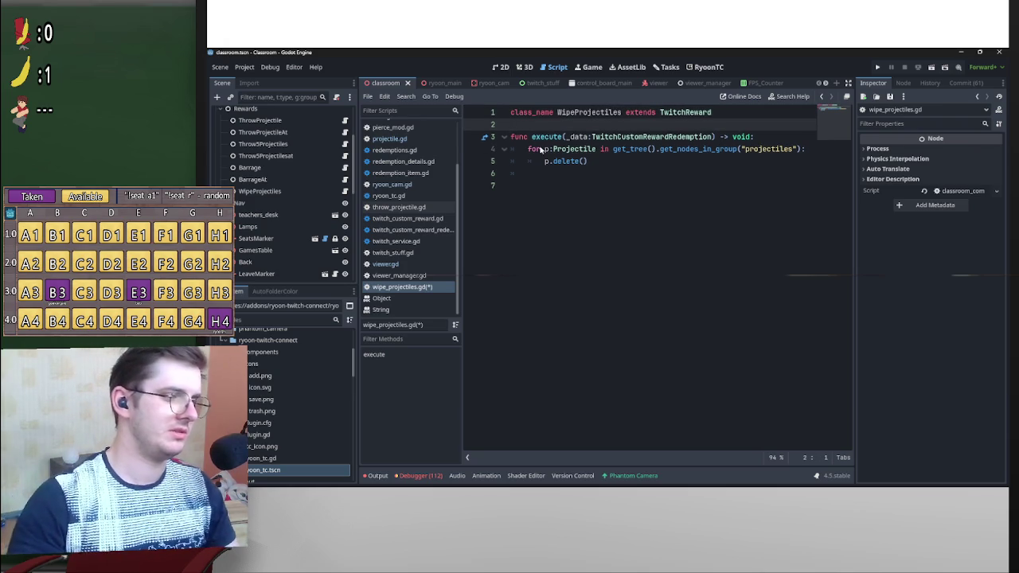
- Rename the class to WipeProjectilesReward and save wipe_projectiles.gd
click(345, 179)
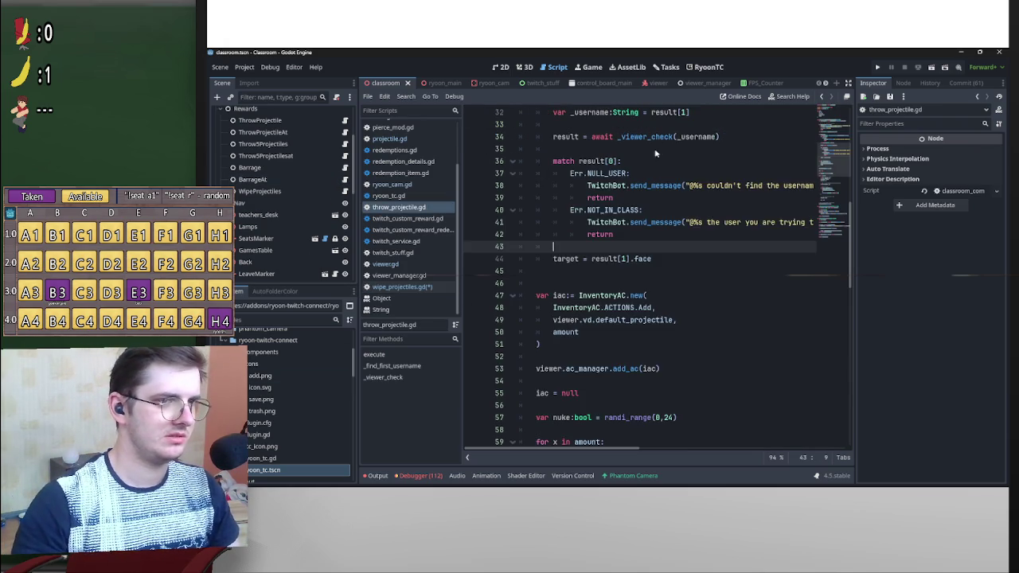
scroll(622, 199, up, 10)
key(alt+Left)
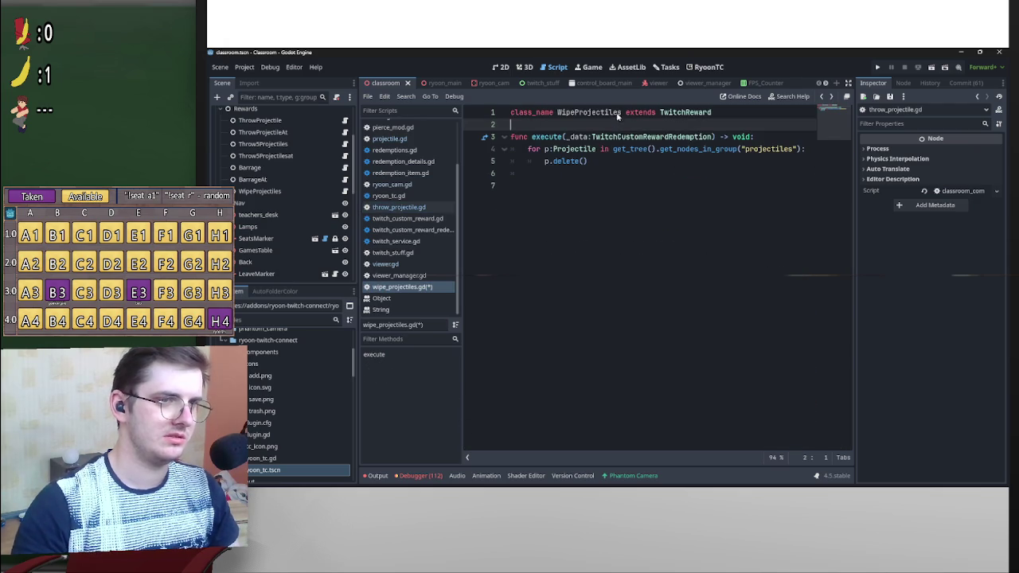
click(624, 113)
text(Reward)
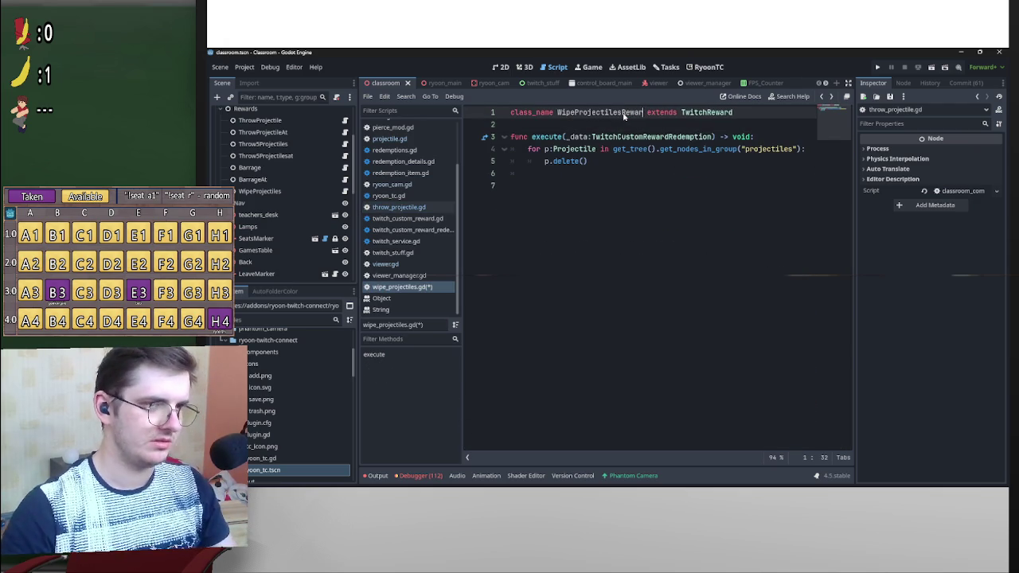
key(ctrl+s)
click(660, 125)
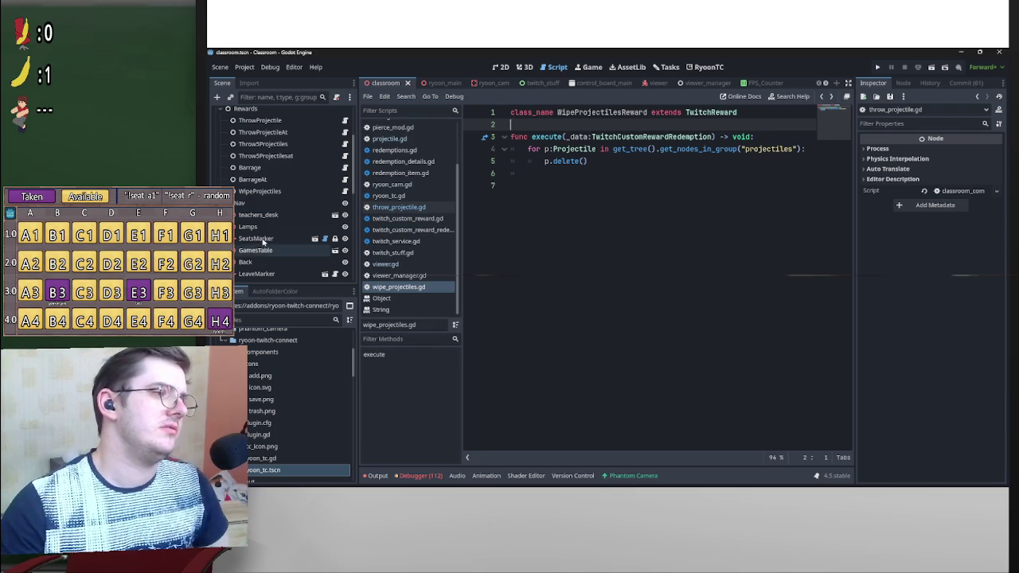
scroll(283, 247, up, 3)
- Cancel the Add Node dialog and clear the Debugger's Errors list
click(216, 97)
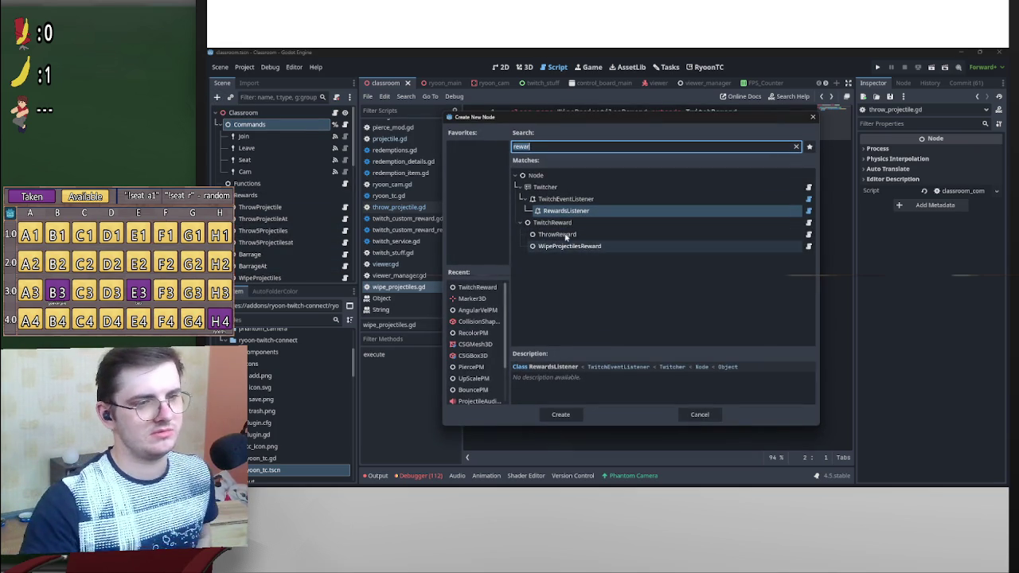
click(699, 415)
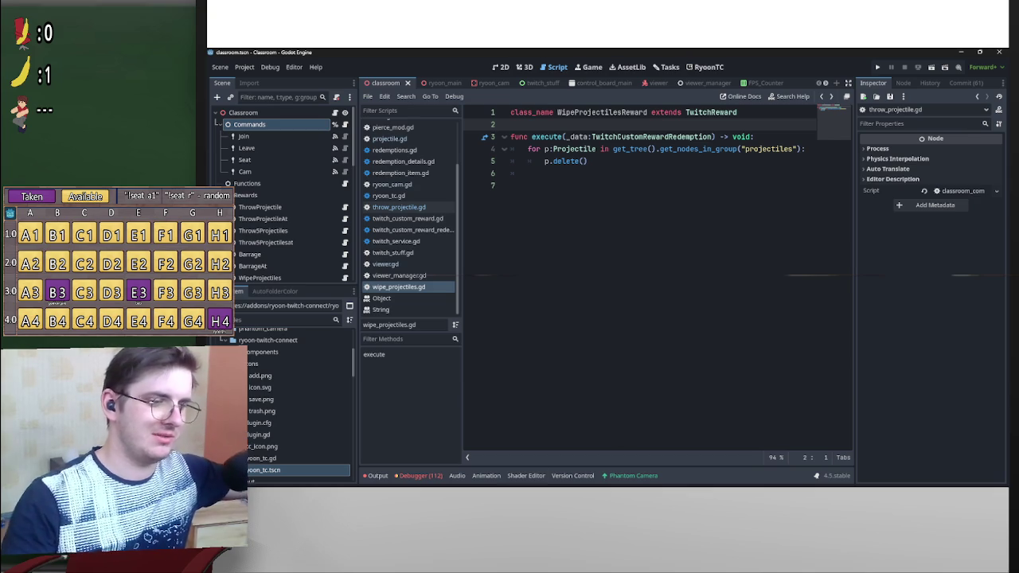
click(416, 476)
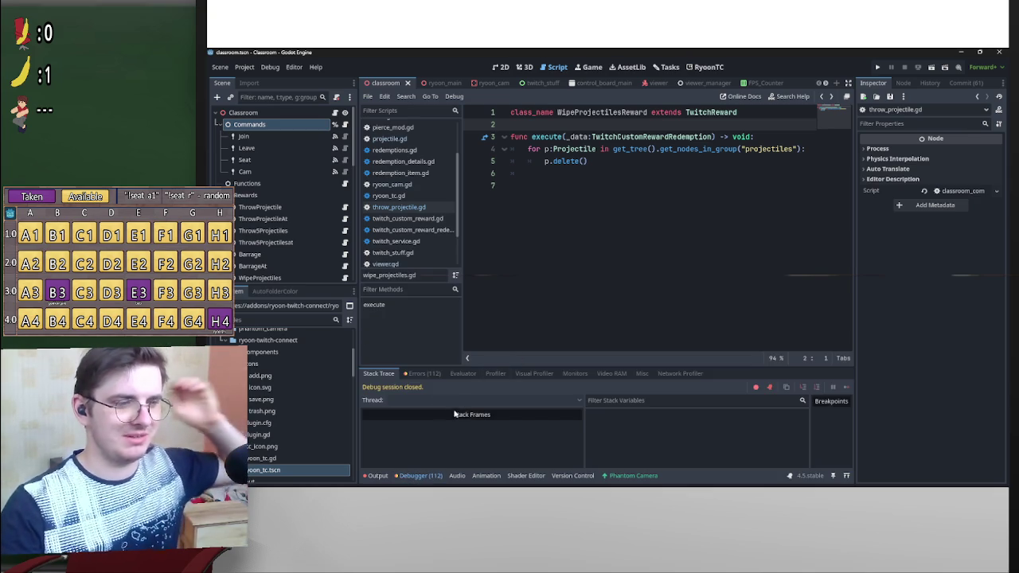
click(421, 374)
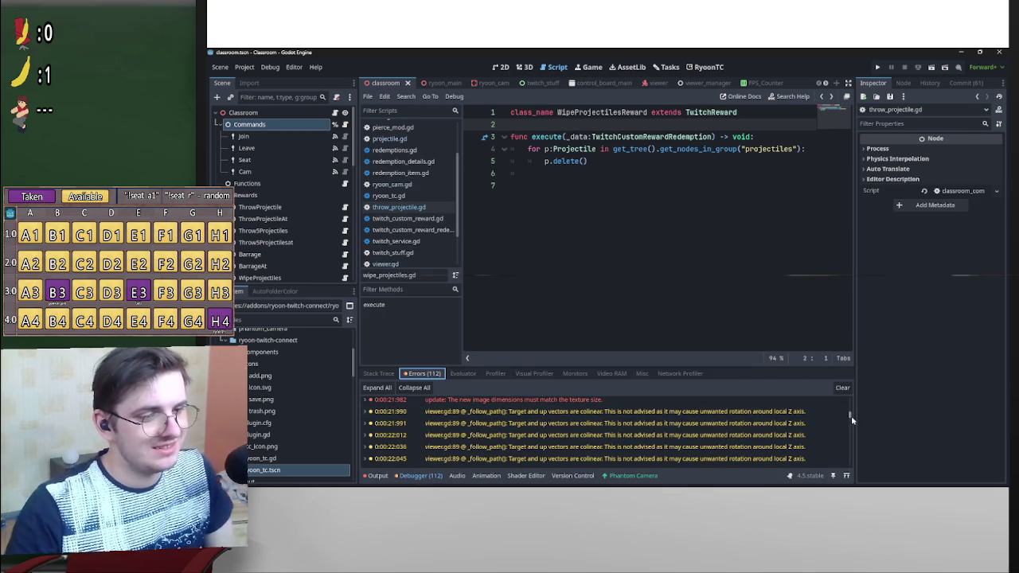
drag(851, 418, 851, 434)
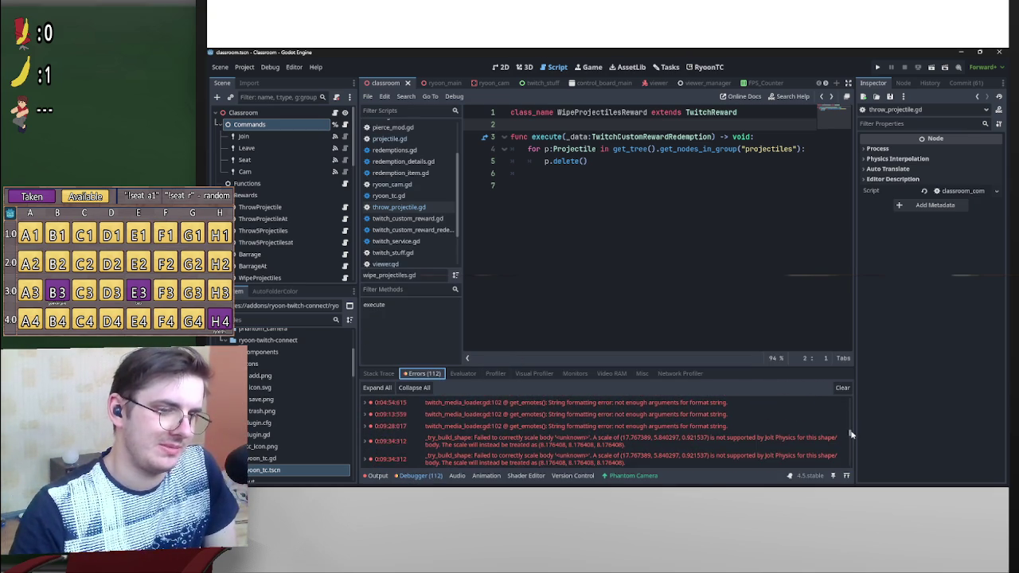
click(842, 387)
- Clear the Output log and switch to the web browser
click(377, 475)
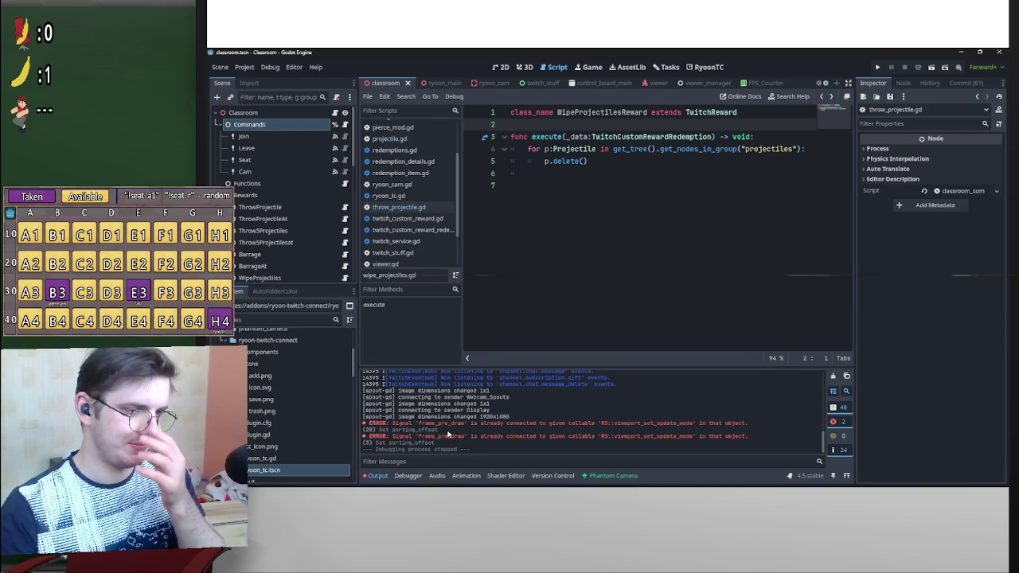
click(833, 376)
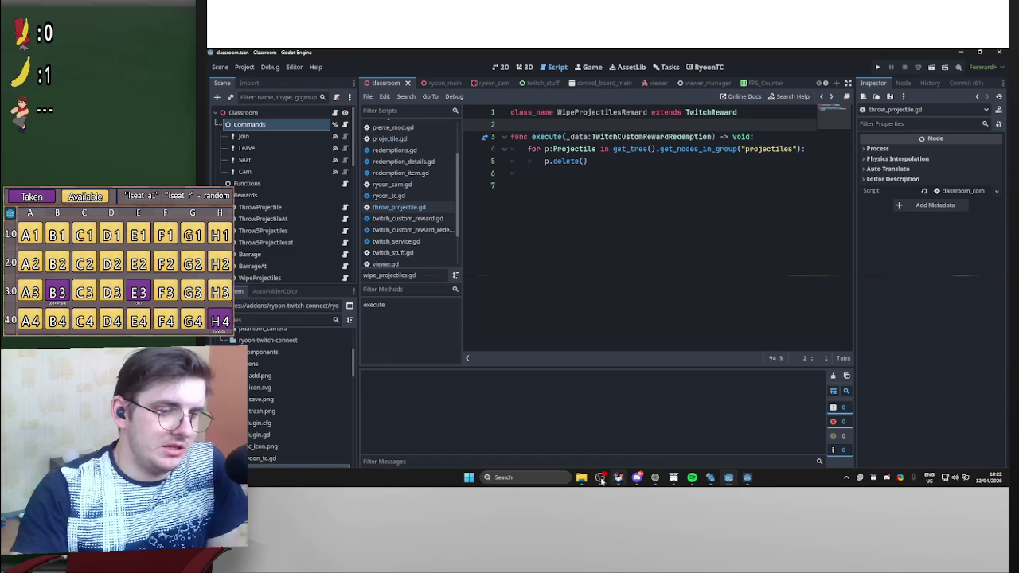
mouse_move(601, 477)
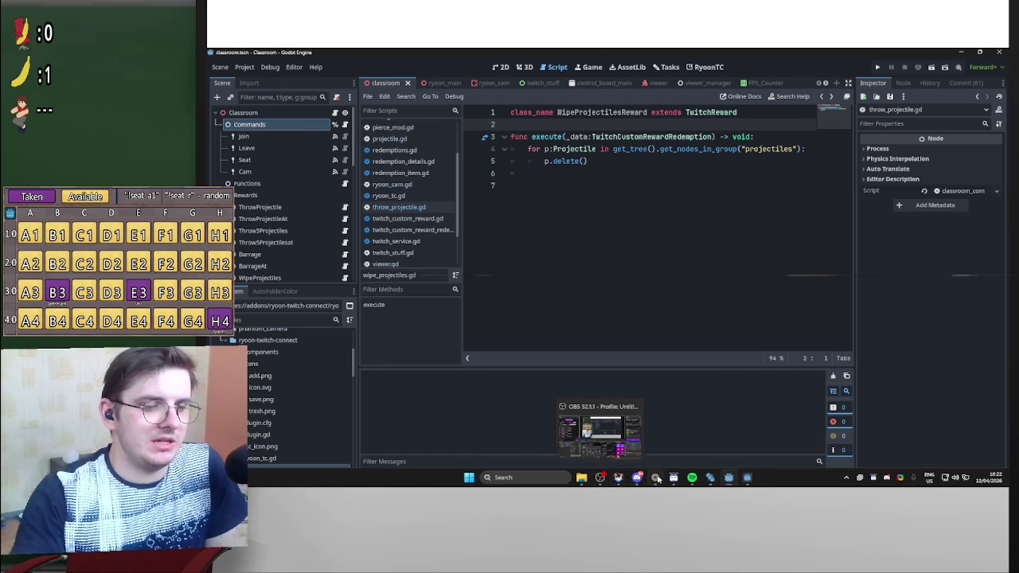
click(656, 477)
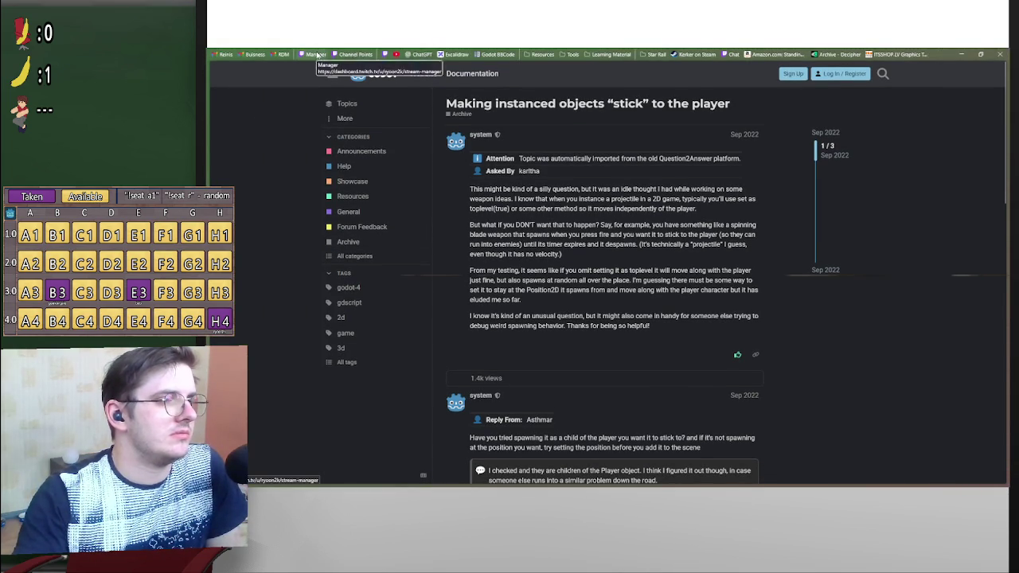
- Open Twitch Stream Manager and bring up the Raid Channel list of live channels
click(317, 54)
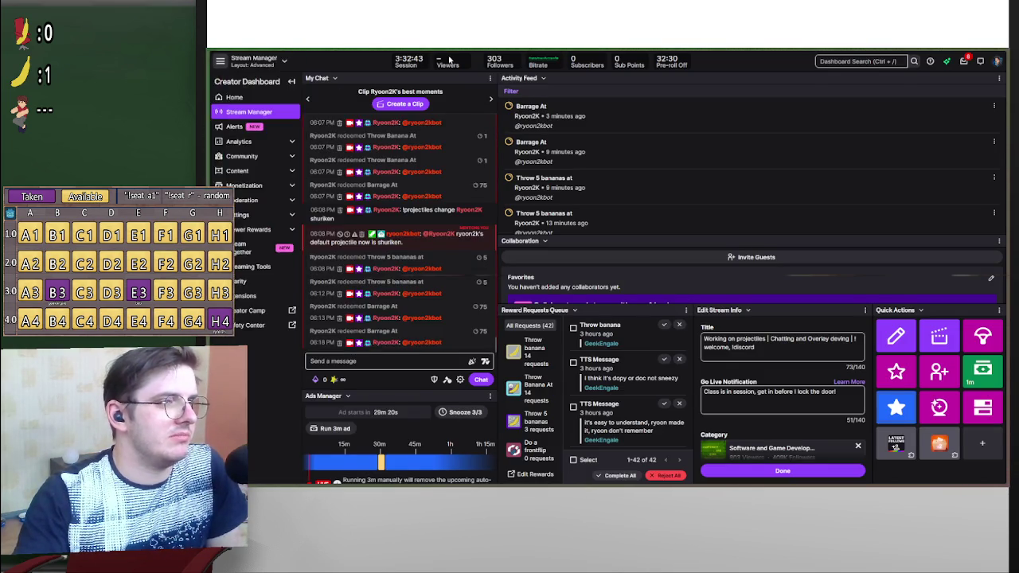
click(450, 56)
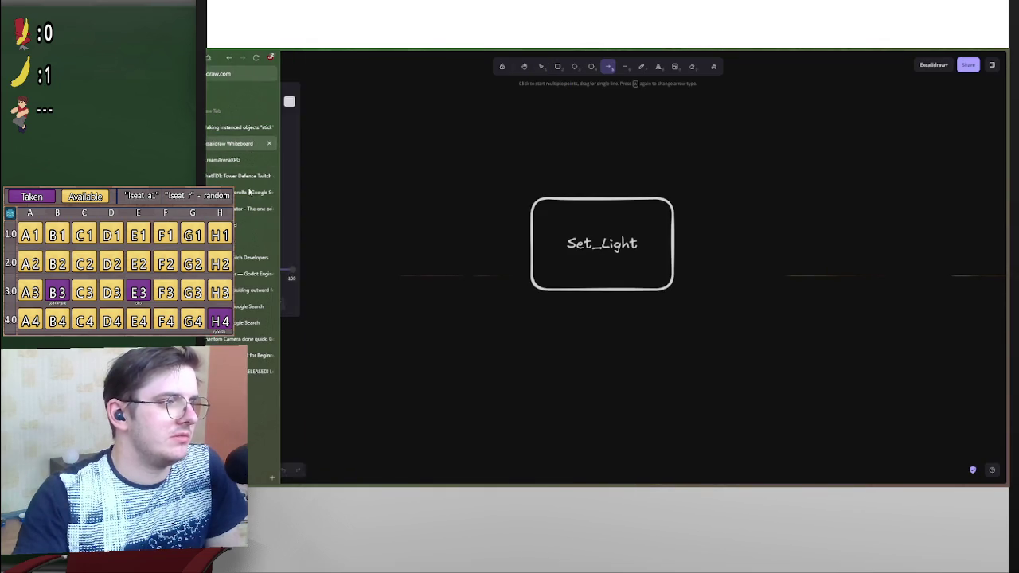
click(477, 54)
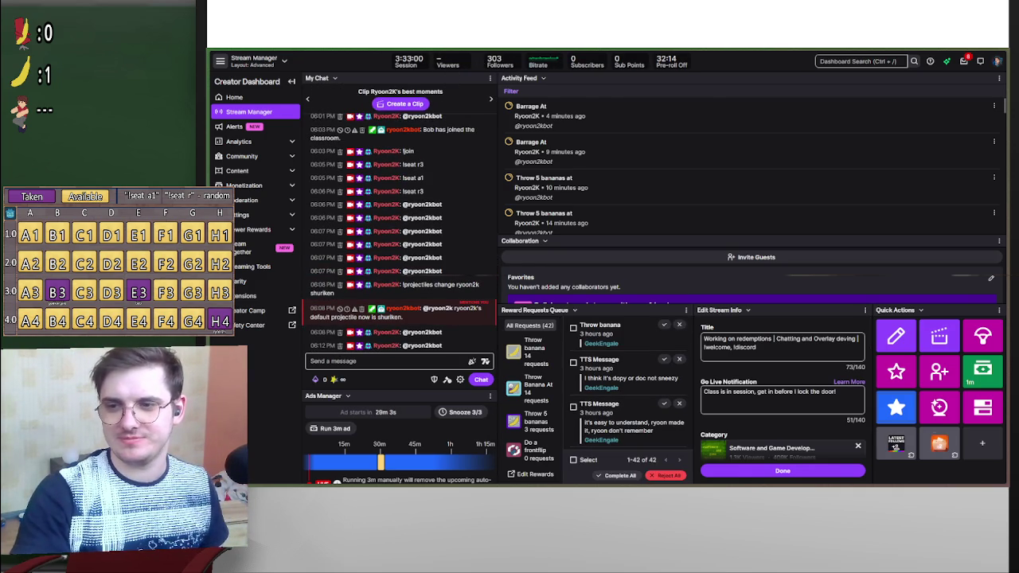
click(982, 336)
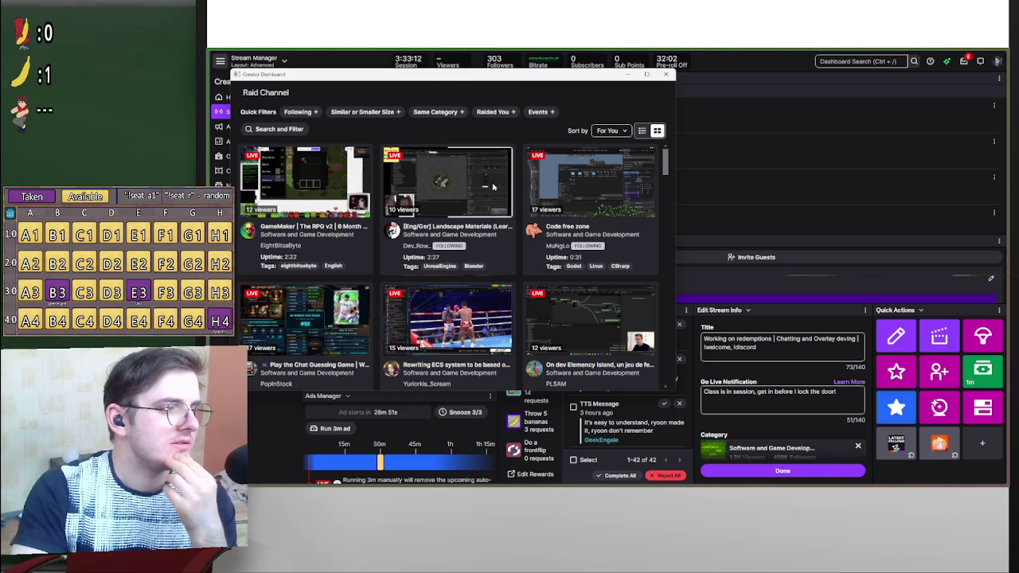
- Filter raid targets to Following, browse the live channels, and preview the Landscape Materials stream
click(313, 115)
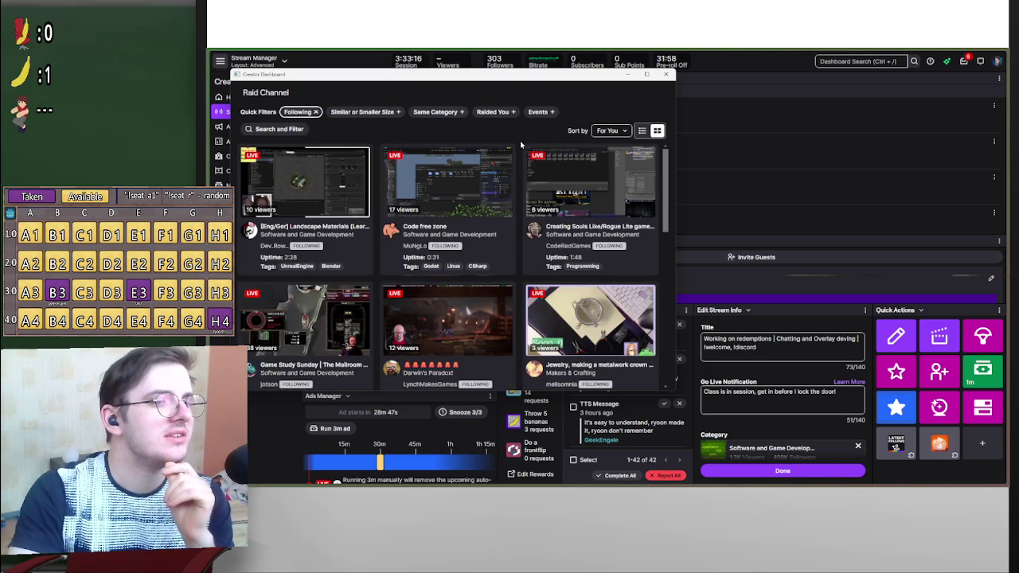
scroll(517, 227, down, 2)
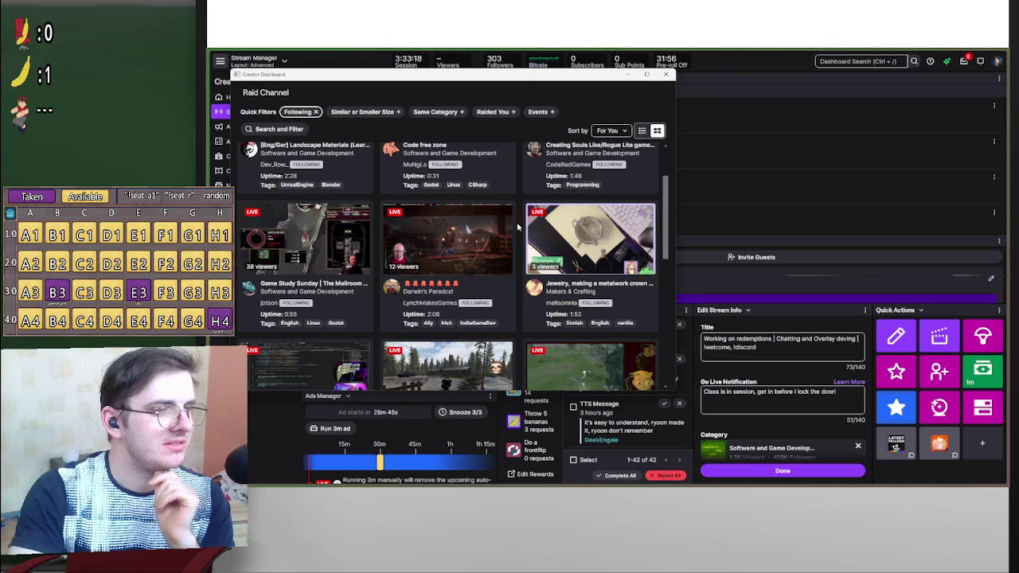
scroll(517, 228, down, 2)
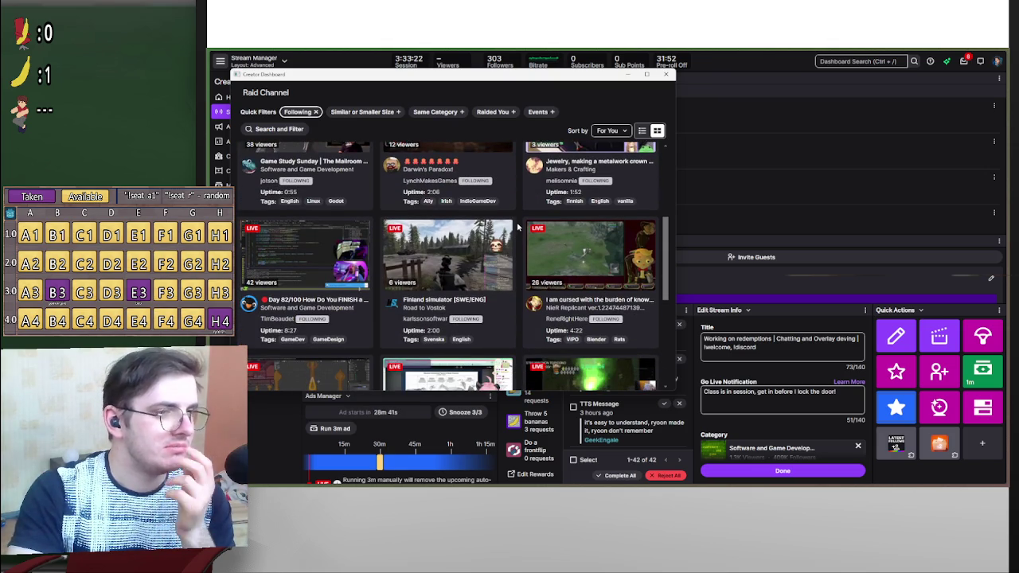
scroll(517, 227, up, 2)
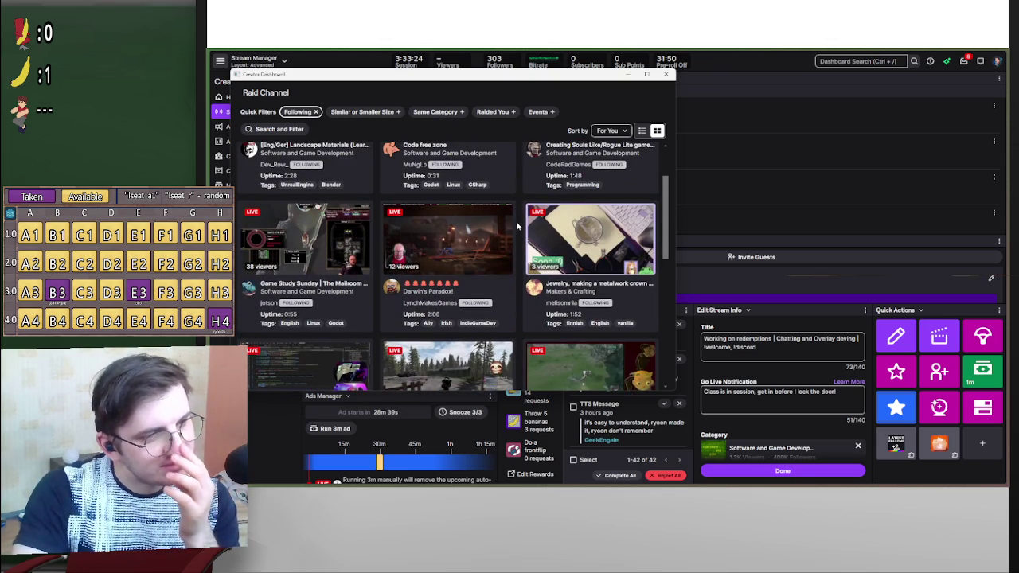
scroll(518, 228, down, 1)
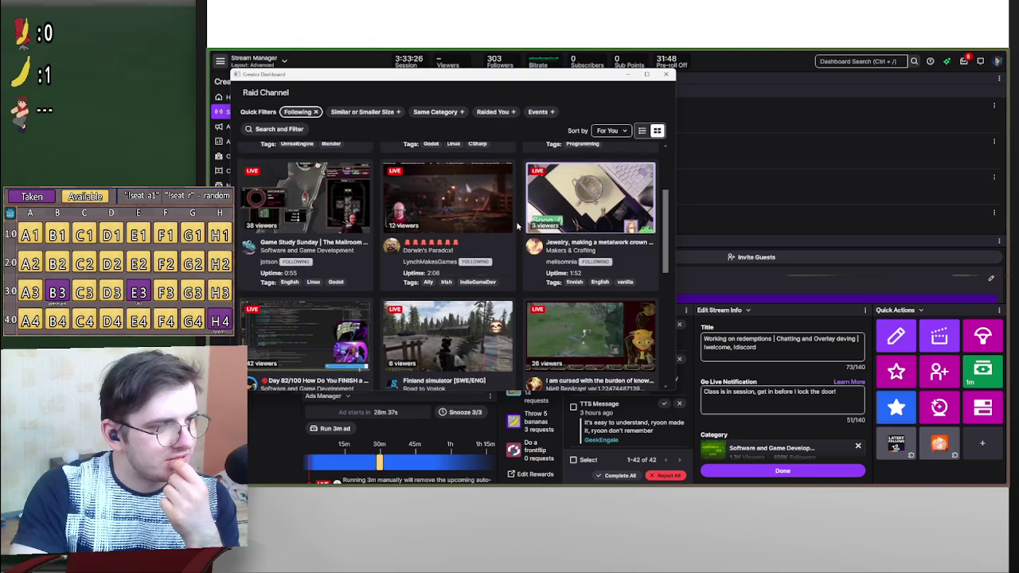
scroll(517, 227, down, 2)
scroll(518, 227, down, 1)
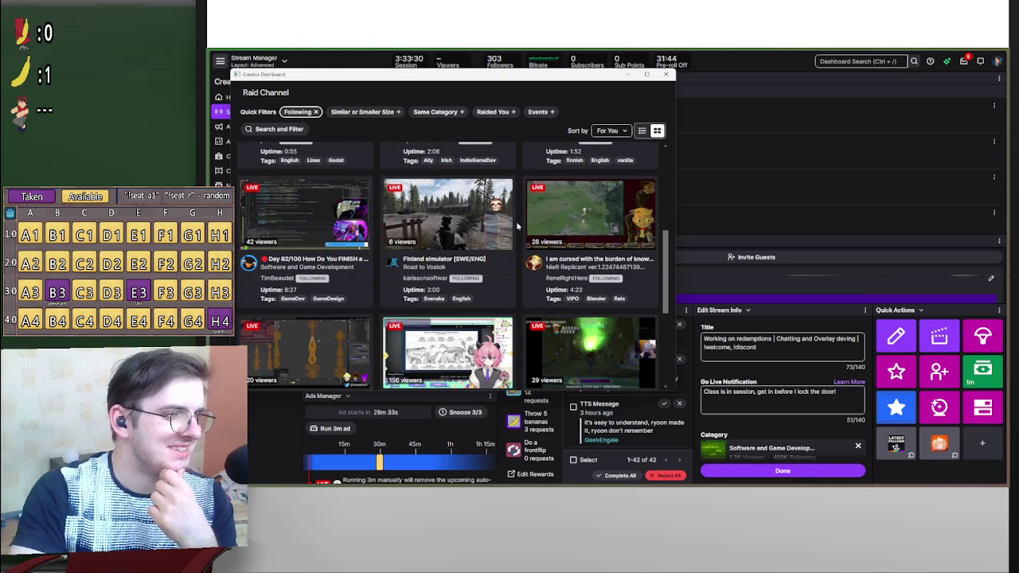
scroll(517, 228, down, 1)
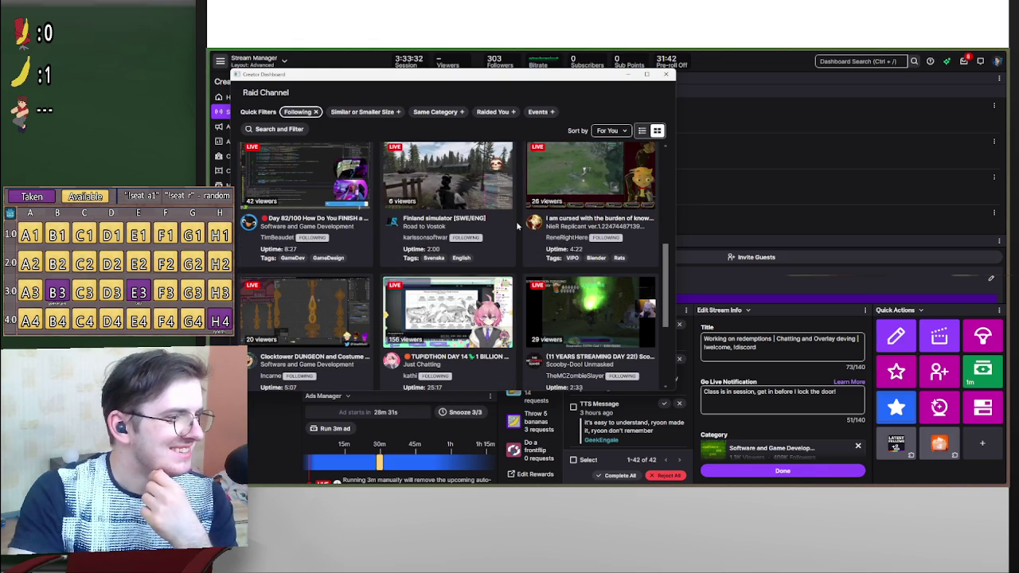
scroll(517, 227, down, 1)
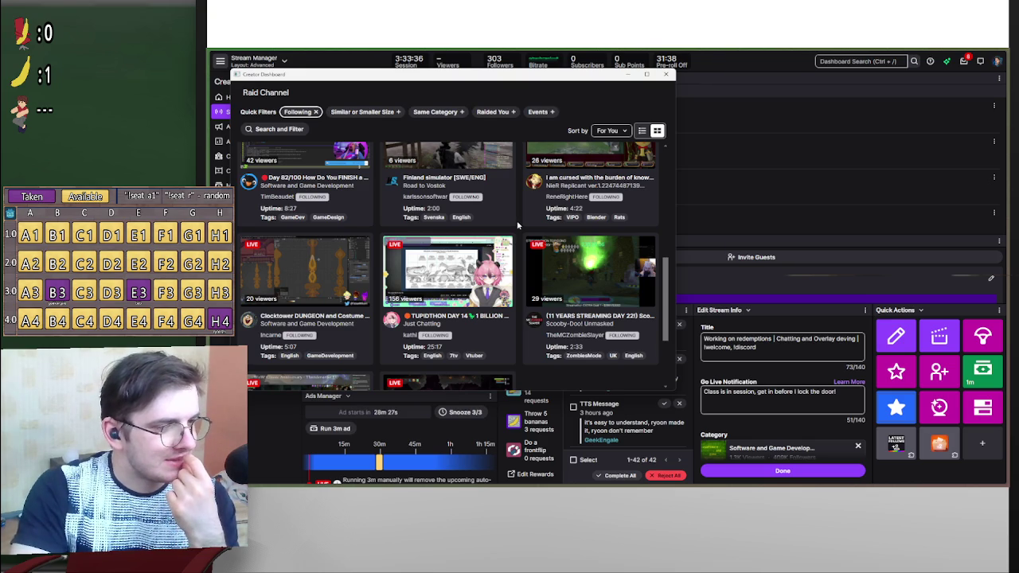
scroll(518, 226, down, 3)
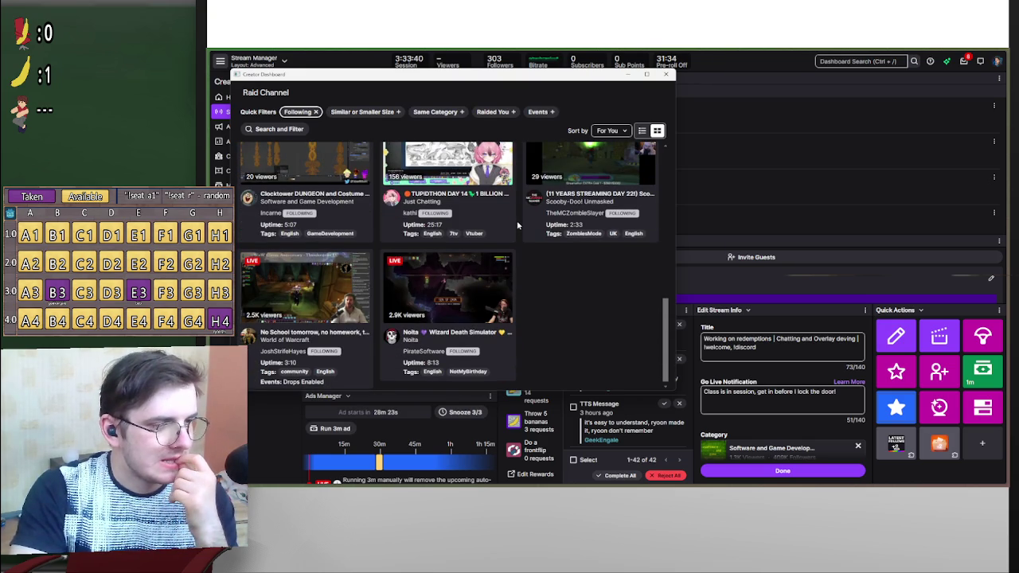
scroll(516, 226, up, 2)
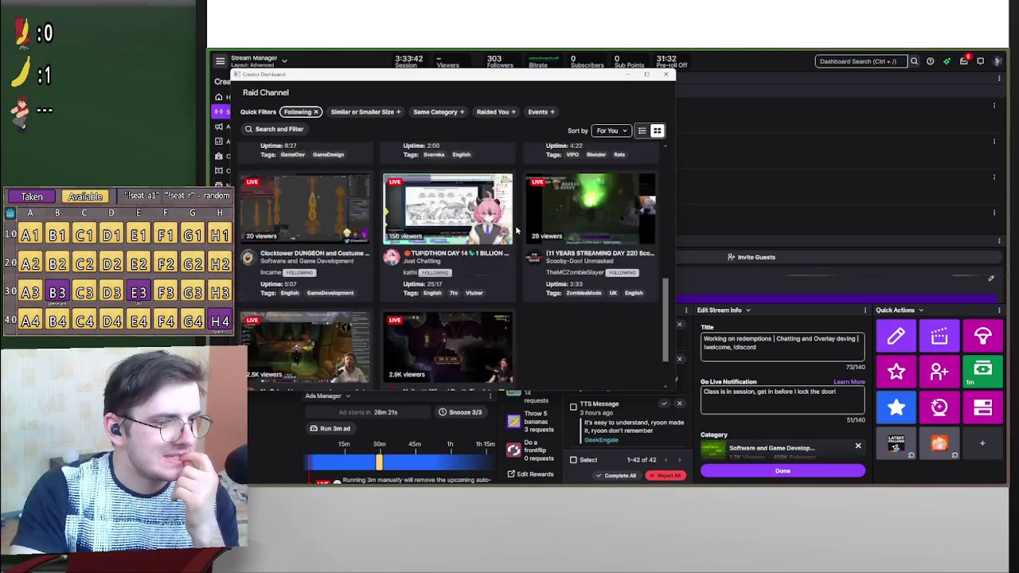
scroll(515, 230, up, 5)
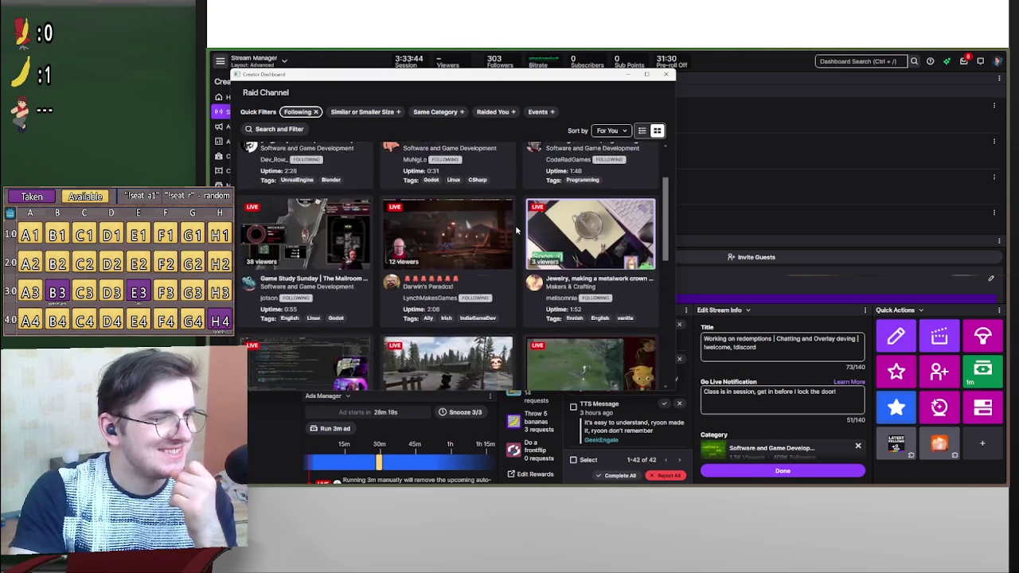
scroll(516, 230, down, 4)
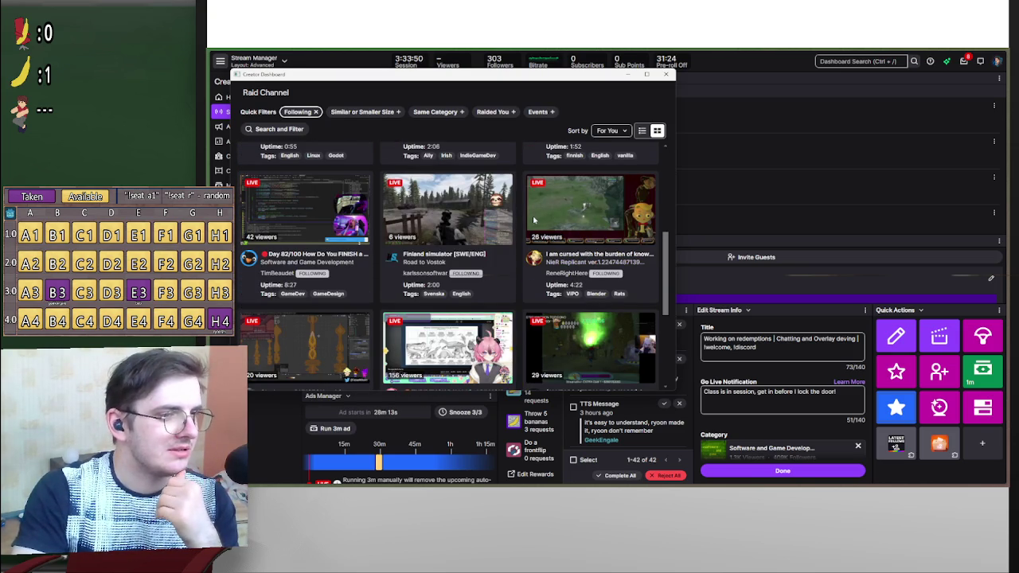
scroll(526, 227, up, 5)
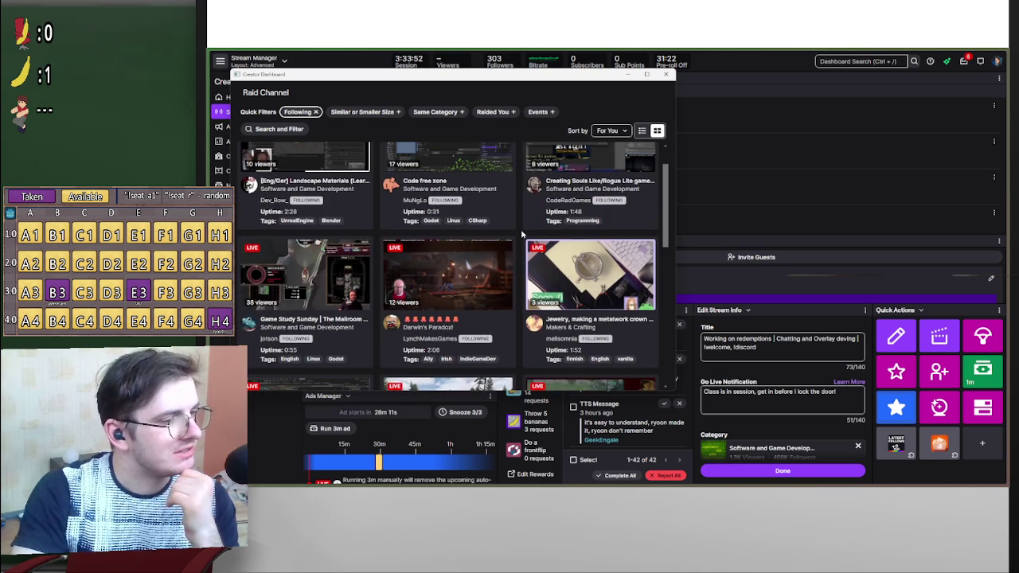
scroll(522, 233, up, 1)
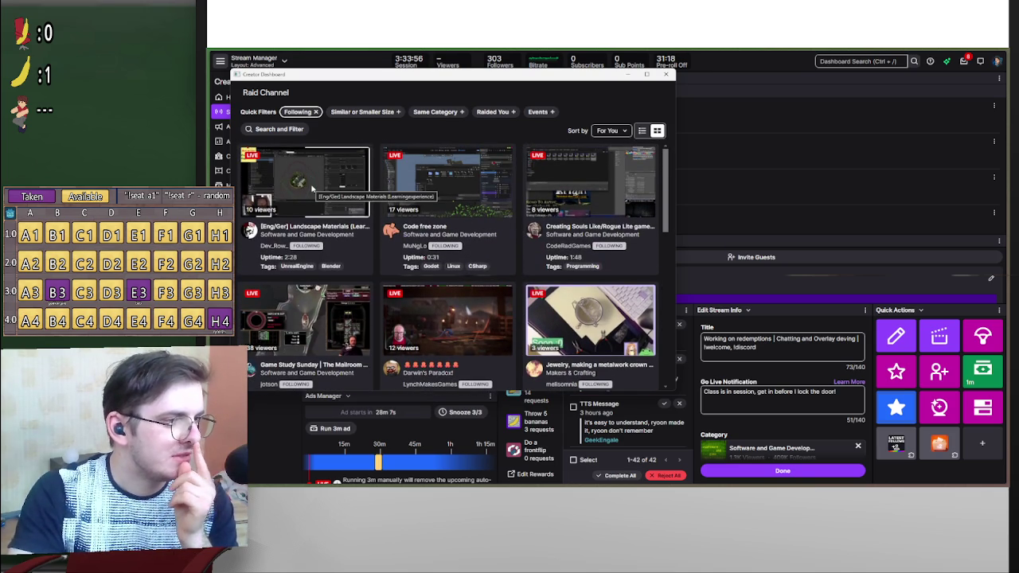
click(338, 227)
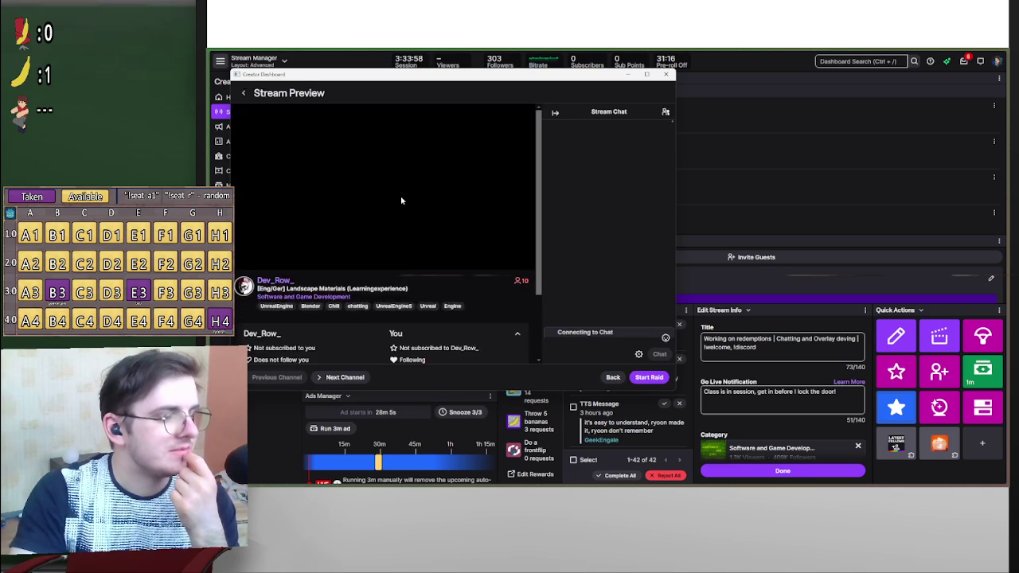
- Enlarge the Landscape Materials preview, restore its size, and go back to the raid list
scroll(451, 226, down, 2)
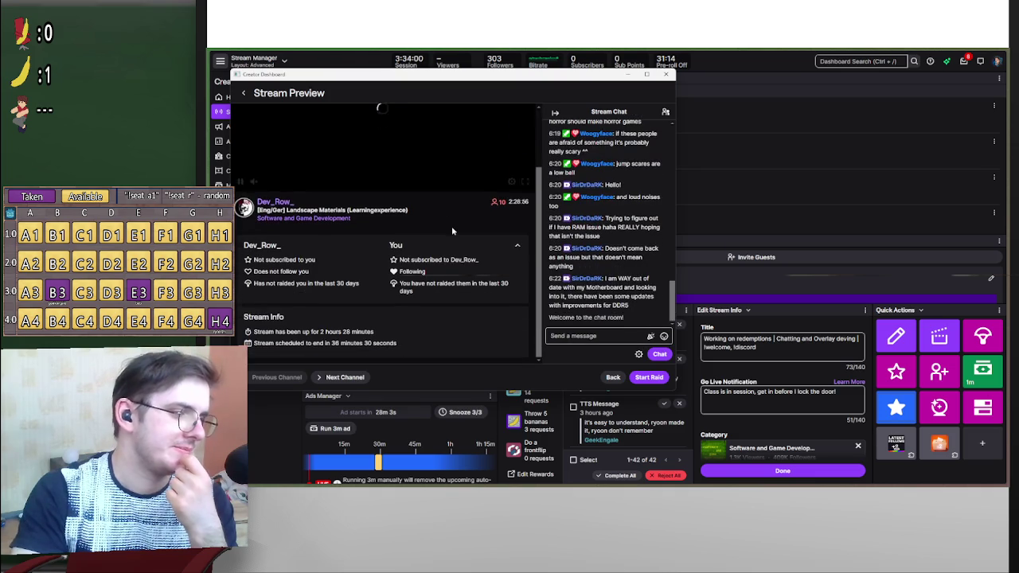
scroll(504, 284, up, 2)
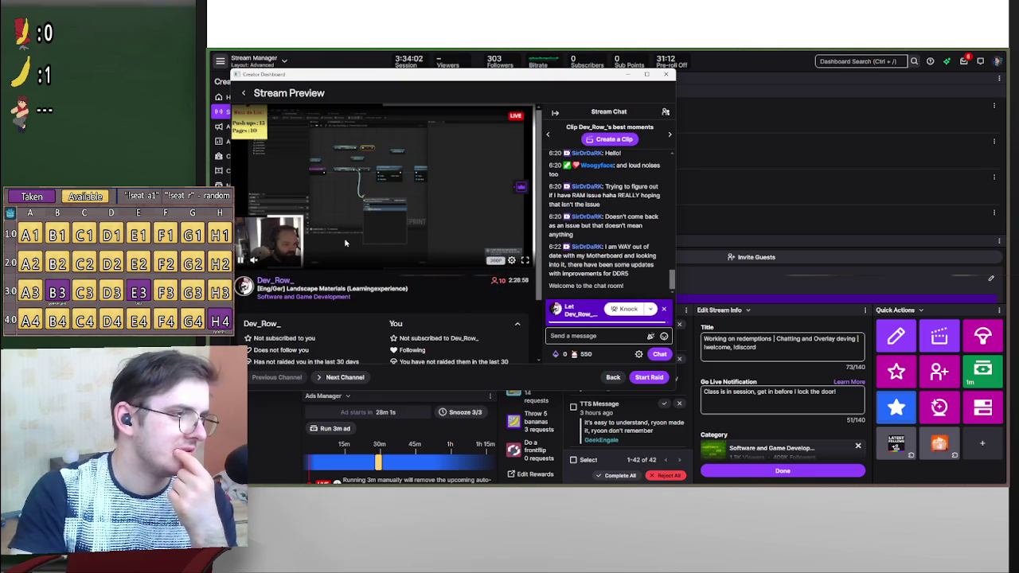
mouse_move(263, 263)
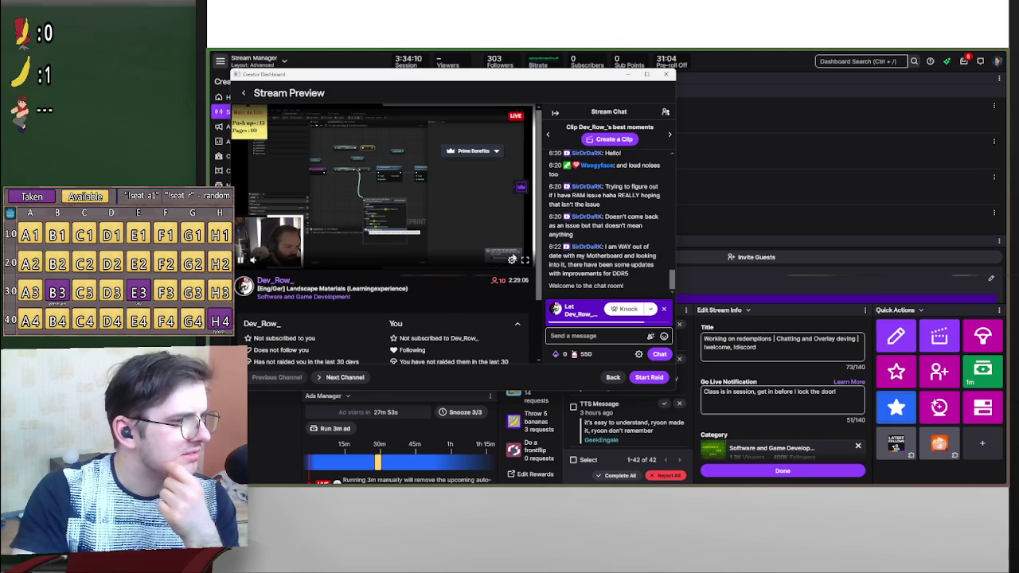
click(524, 260)
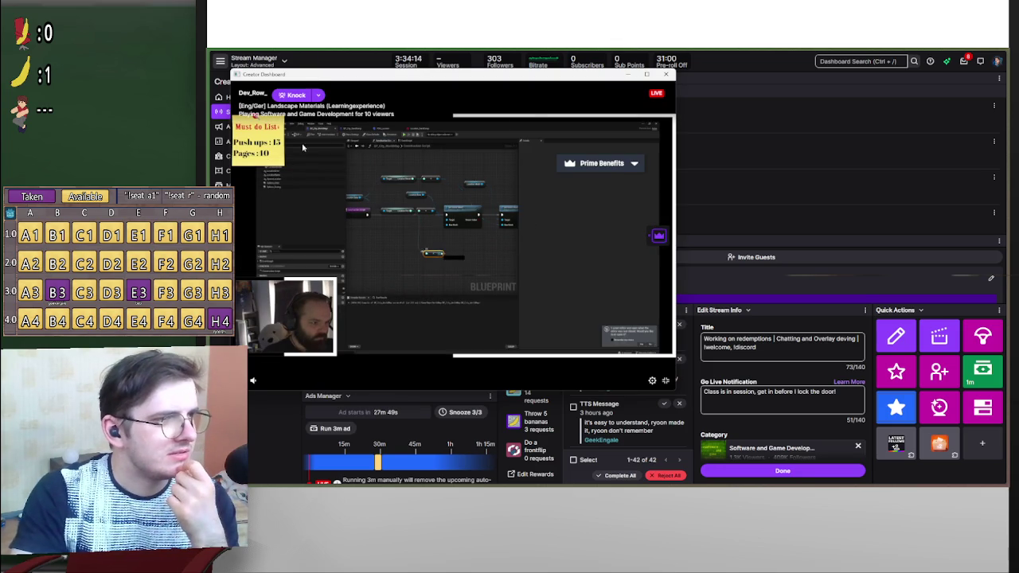
click(665, 381)
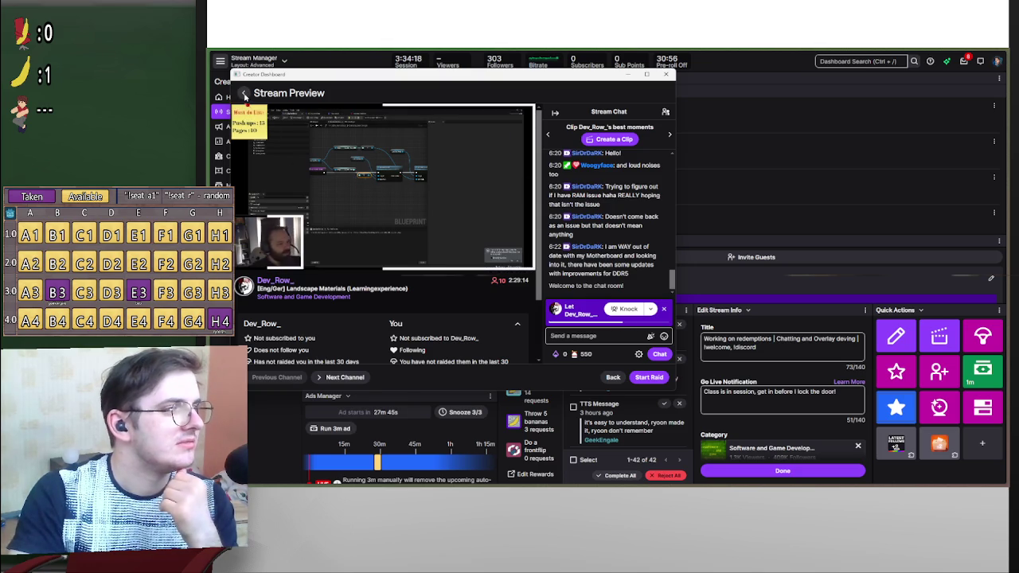
click(245, 94)
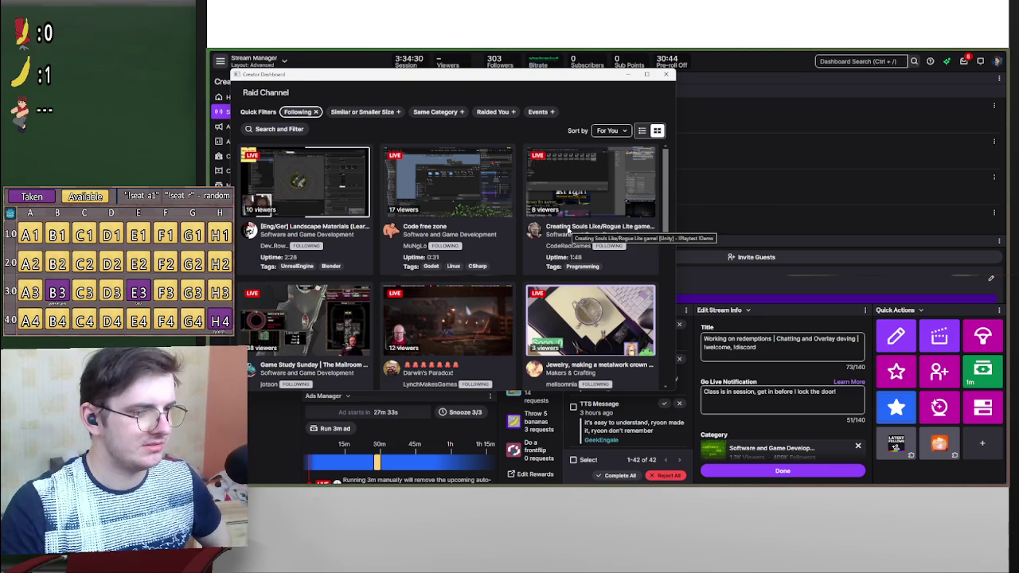
- Preview CodeRadGames, set the preview volume to 48%, and start the raid
click(569, 230)
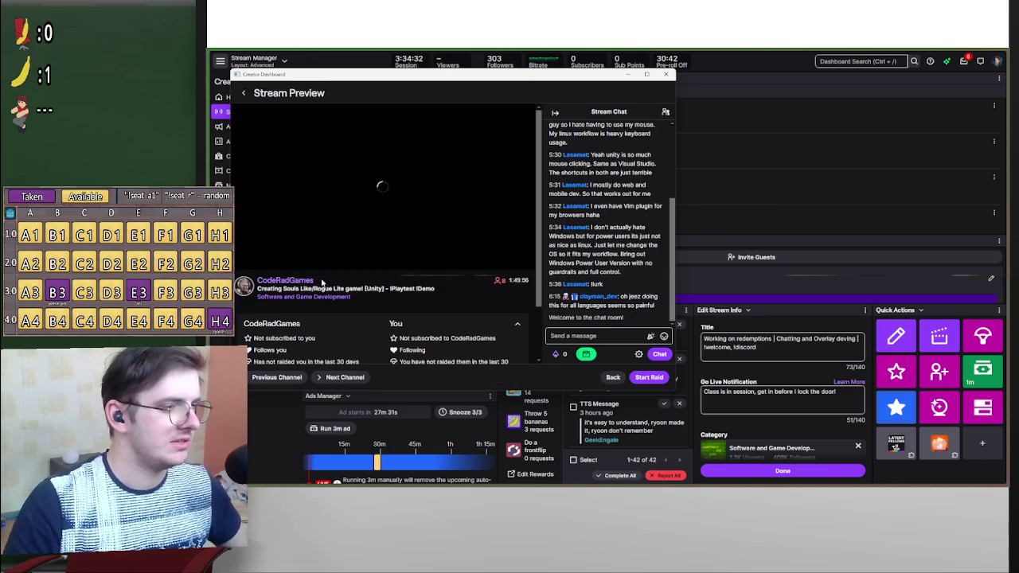
drag(315, 281, 258, 283)
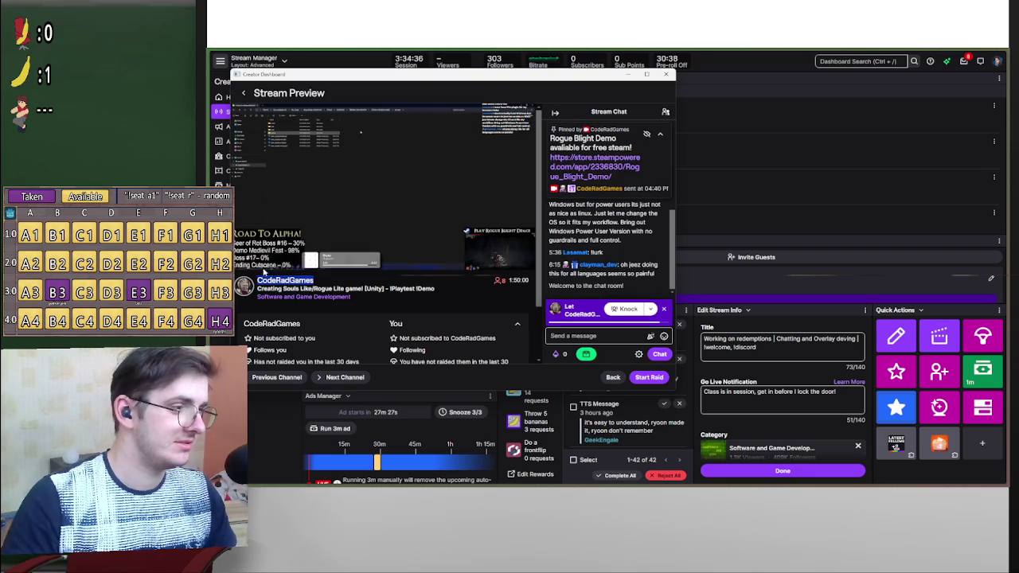
drag(273, 265, 282, 263)
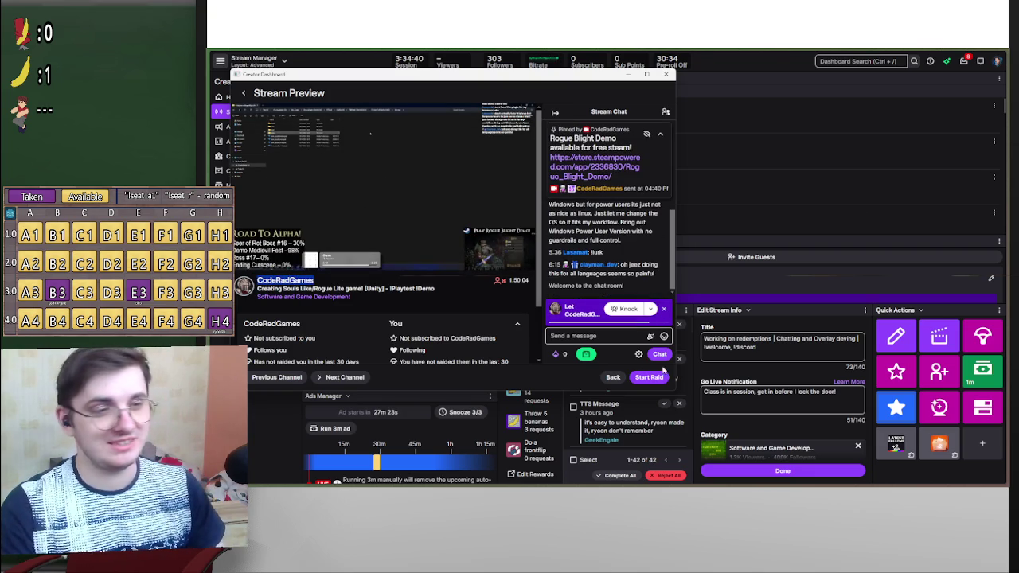
click(660, 378)
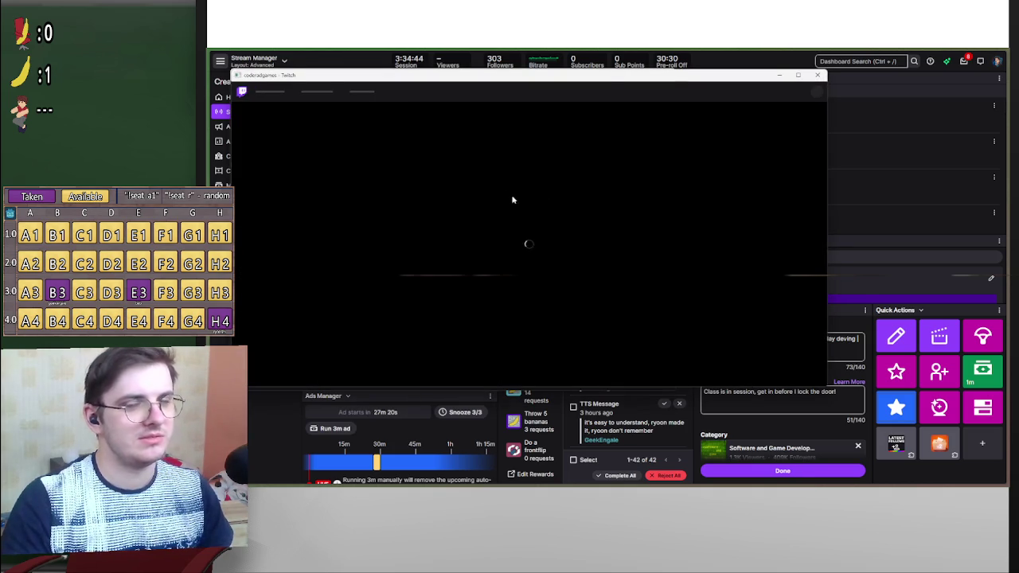
- Close the extra Twitch window and the Stream Preview to return to Stream Manager
right_click(496, 182)
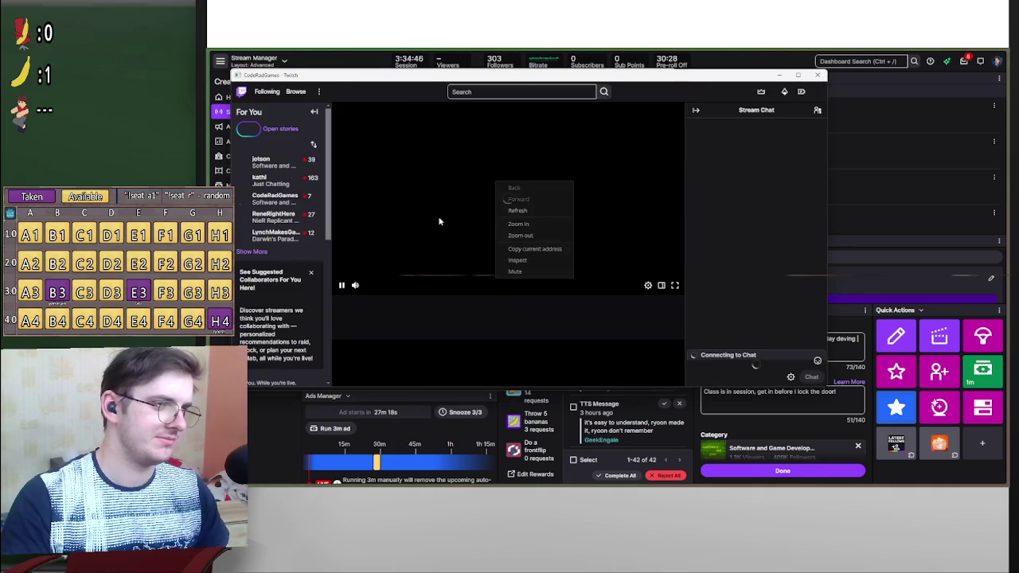
click(552, 248)
click(668, 88)
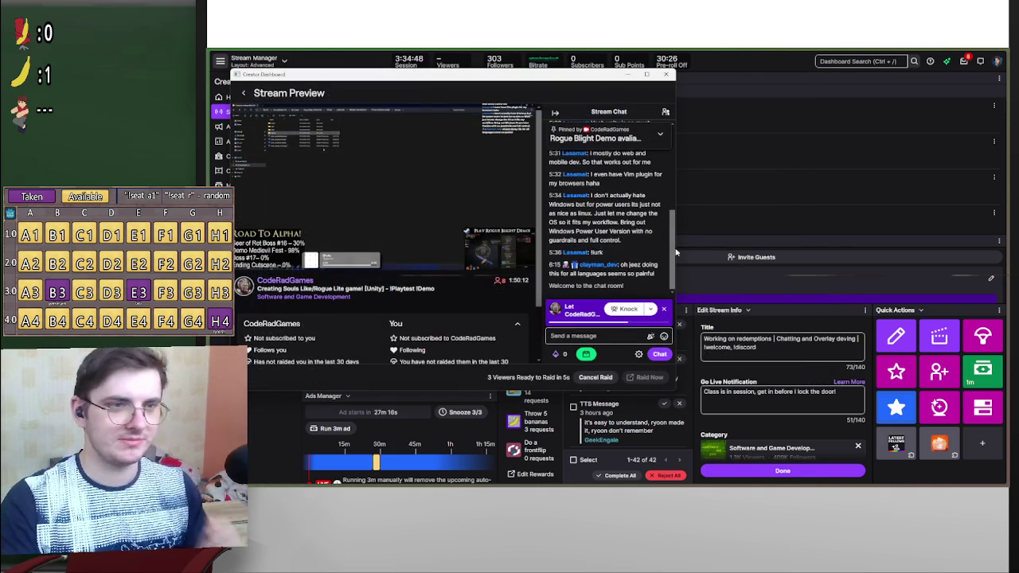
click(667, 73)
- Load twitch.tv/coderadgames in a new browser tab from the copied address
mouse_move(208, 145)
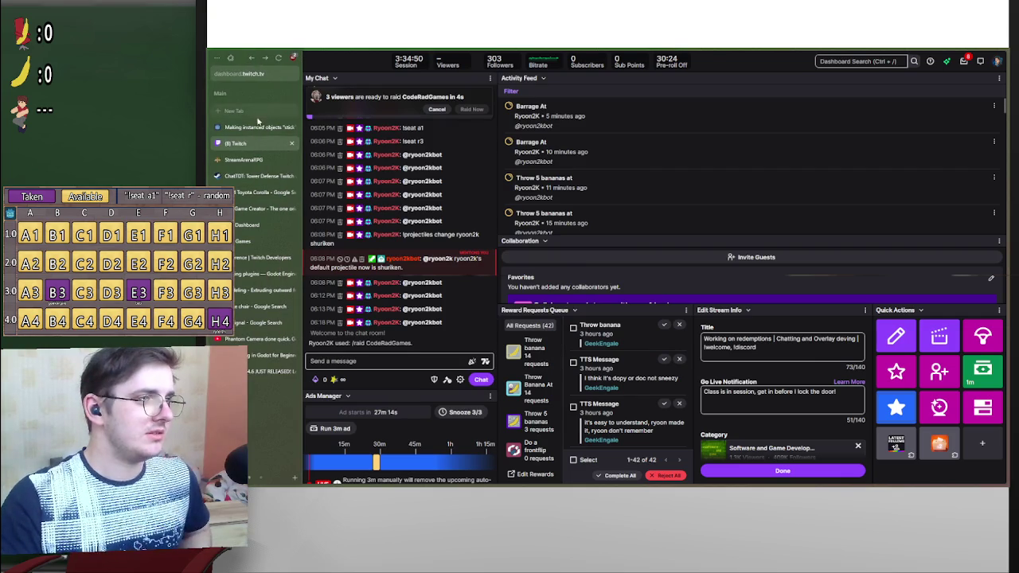
click(243, 115)
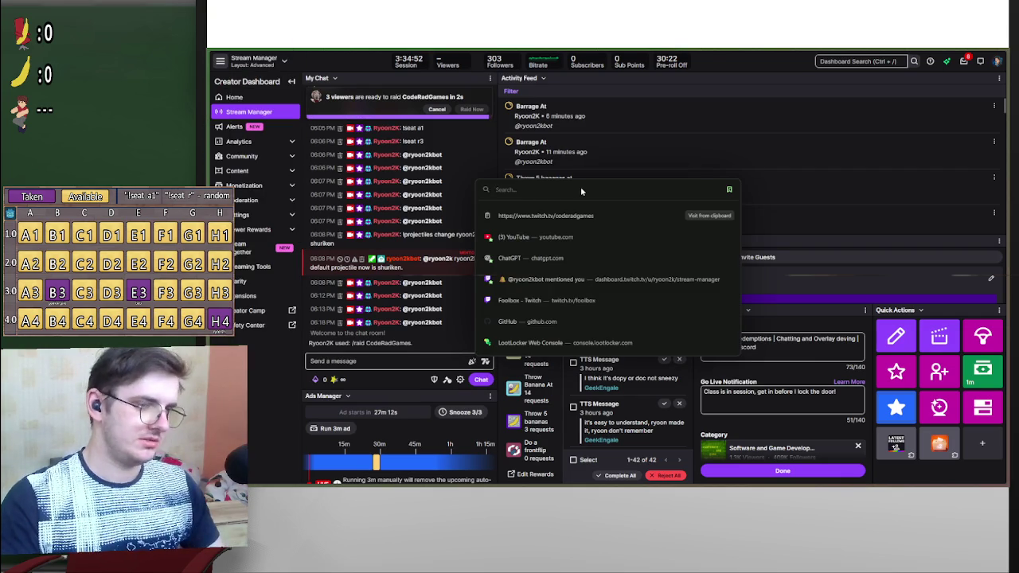
key(Return)
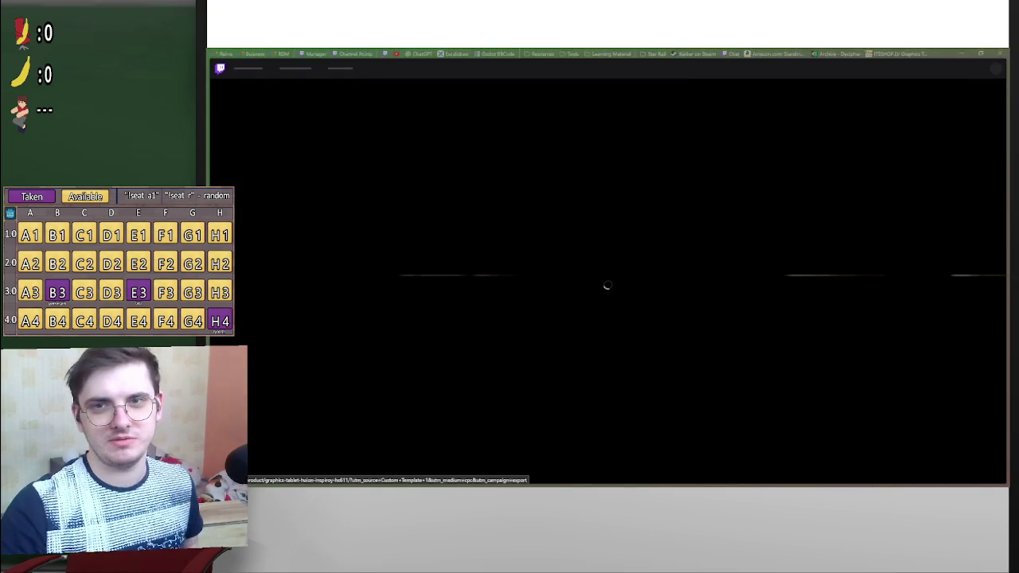